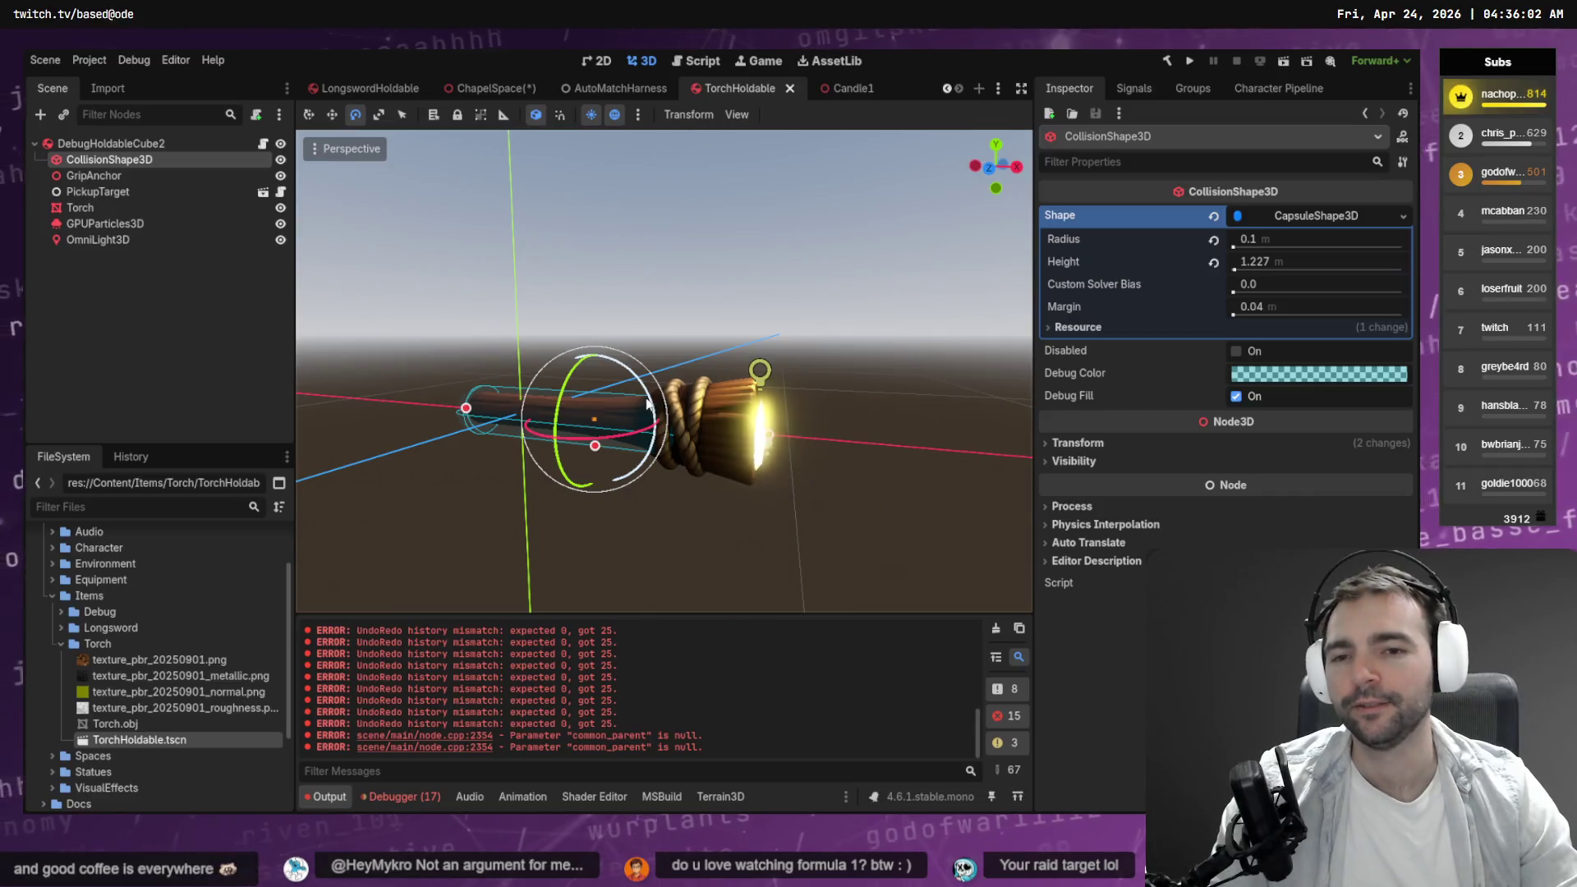
Tilt the collision capsule and the Torch mesh a few degrees with the rotate gizmo.
left_click_drag(649, 398, 645, 394)
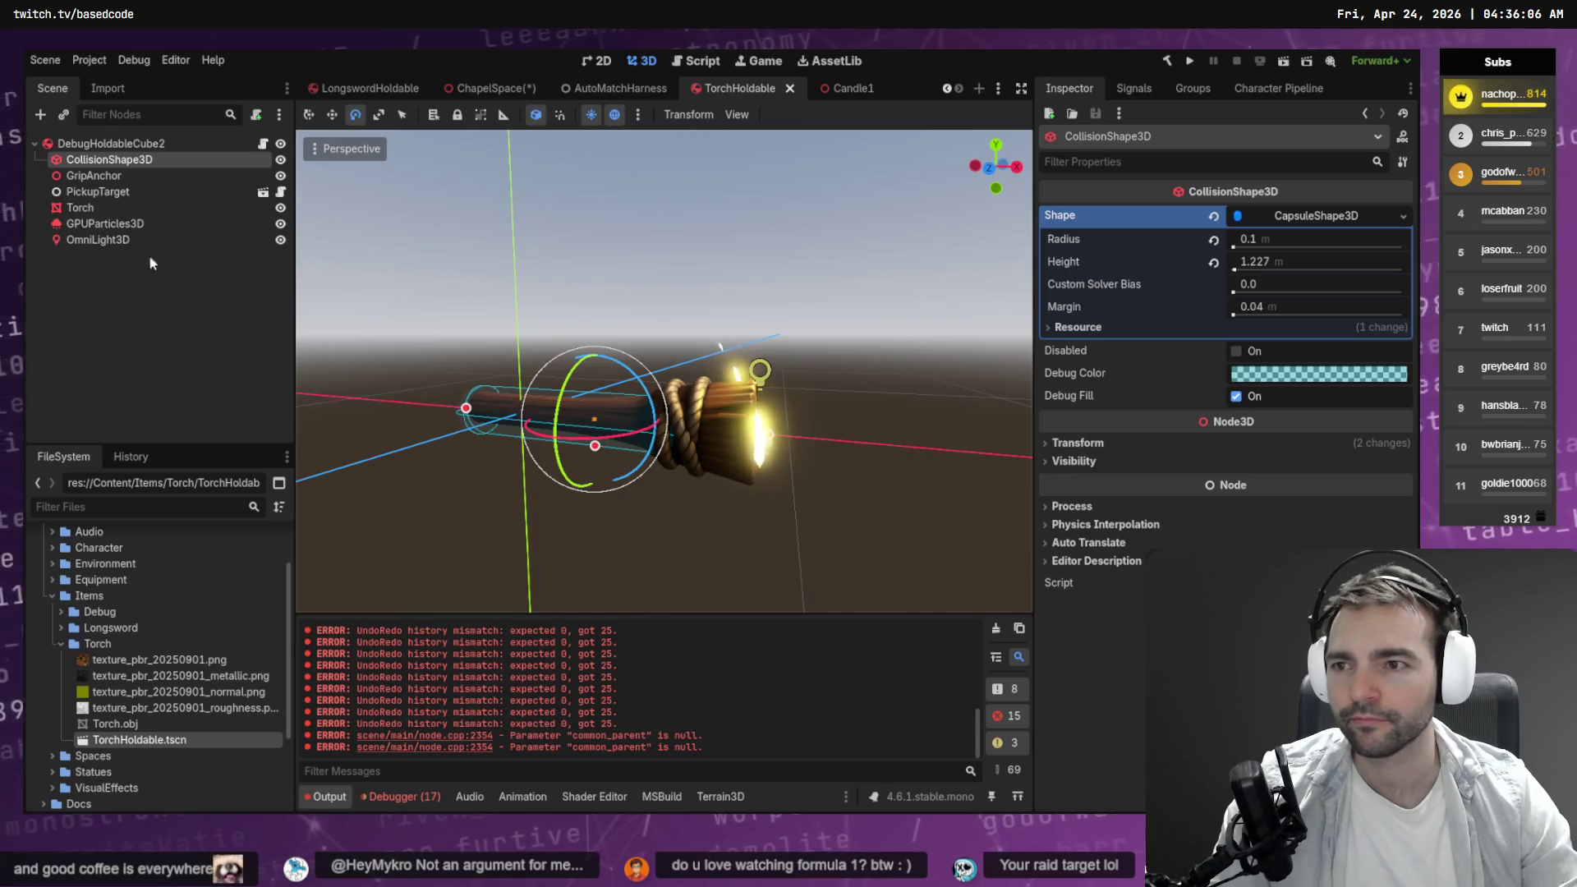
left_click(80, 208)
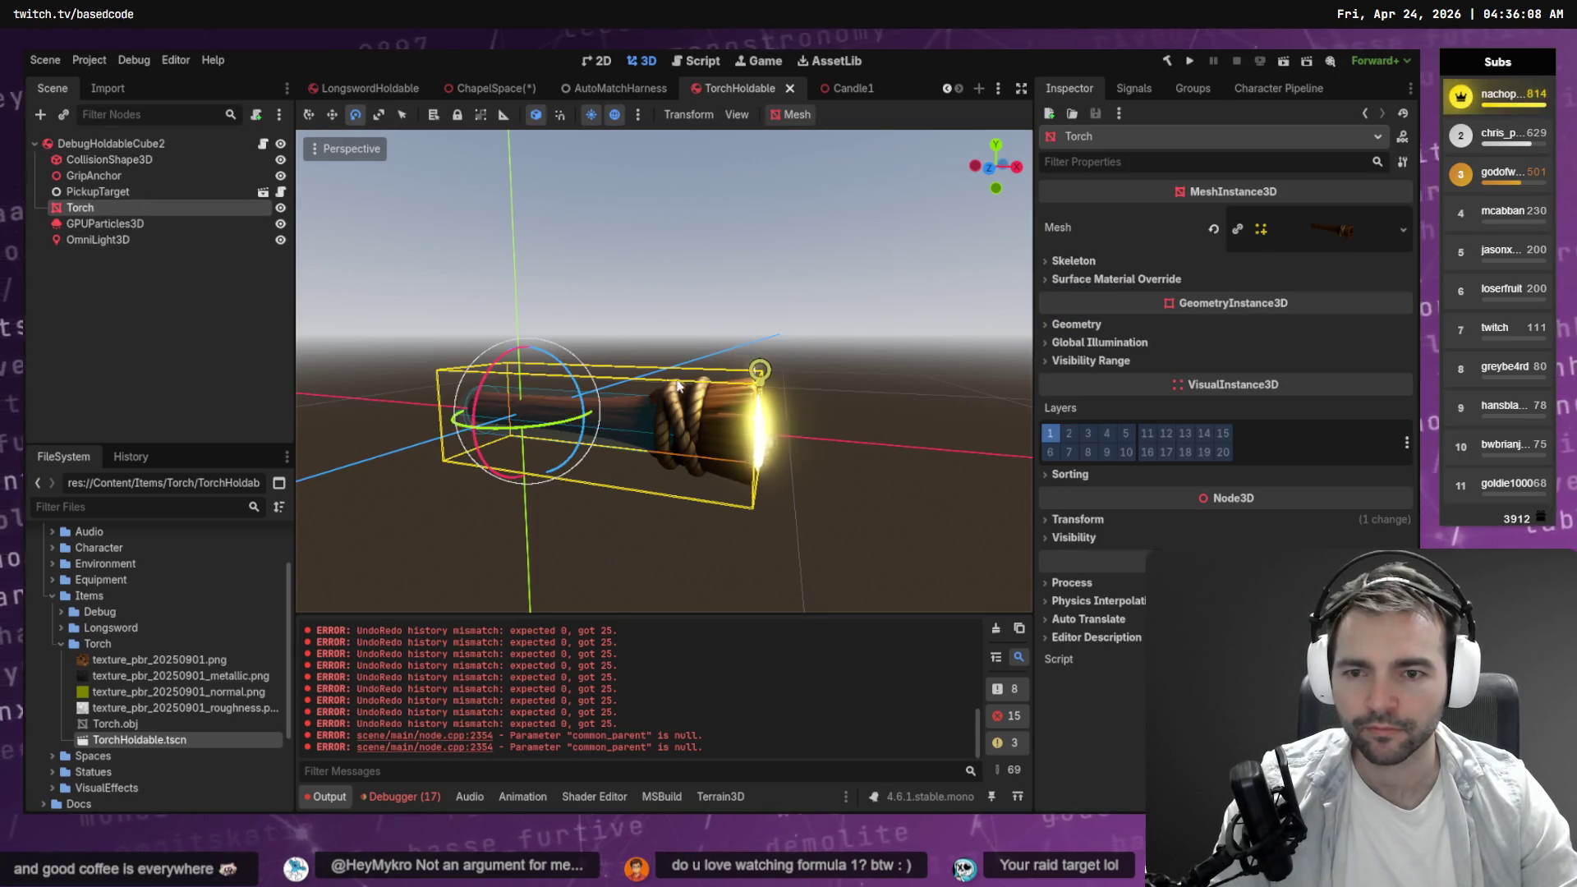
left_click_drag(575, 371, 576, 386)
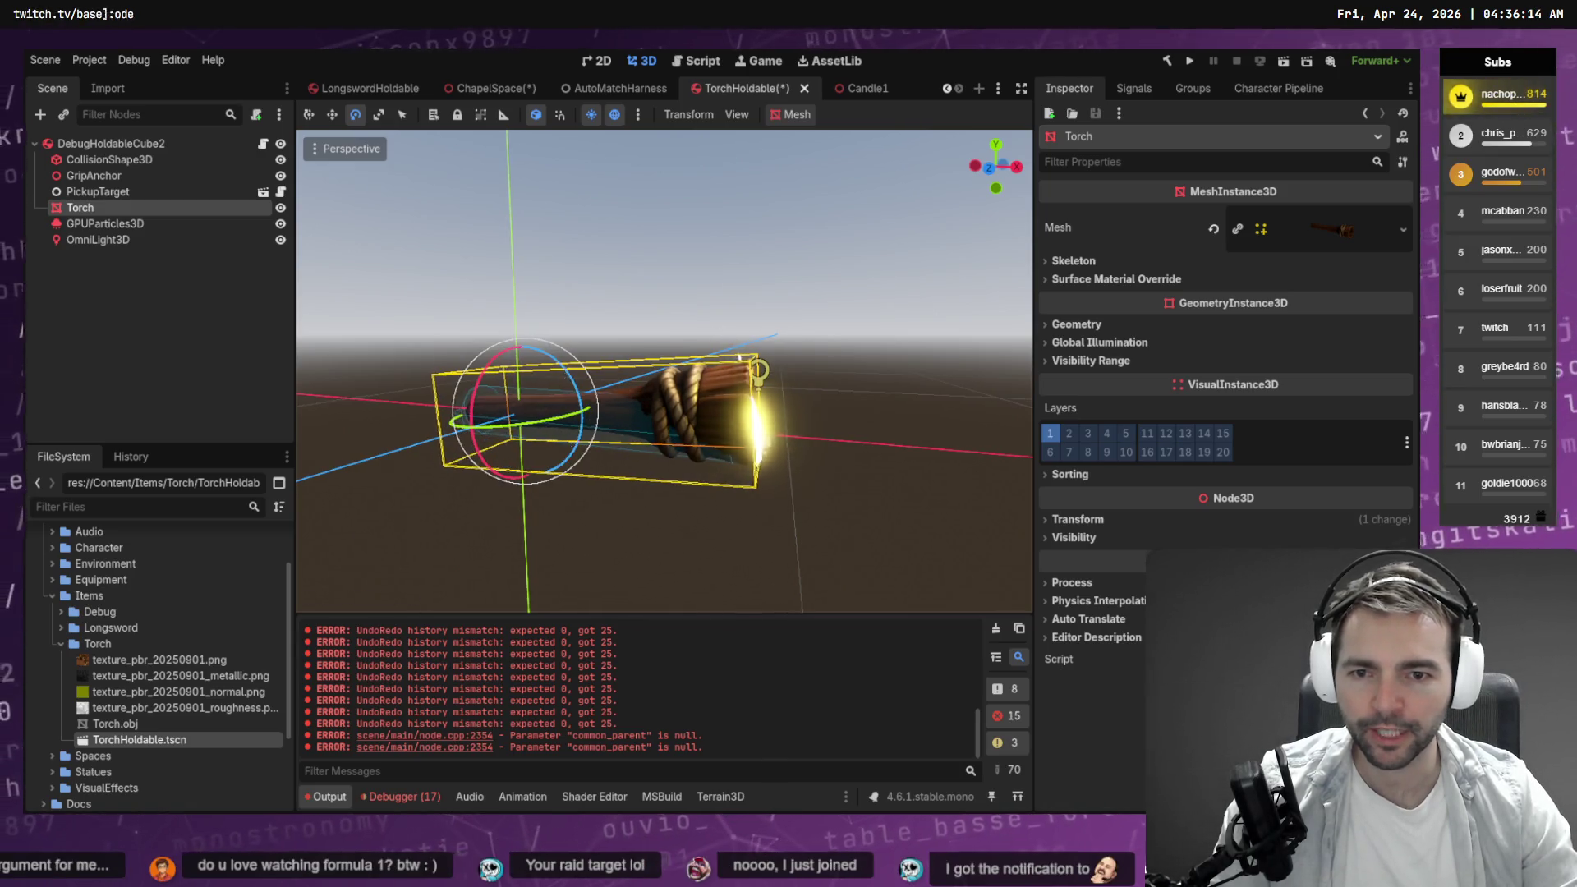
Save the TorchHoldable scene and switch to the ChapelSpace scene.
key("ctrl+s")
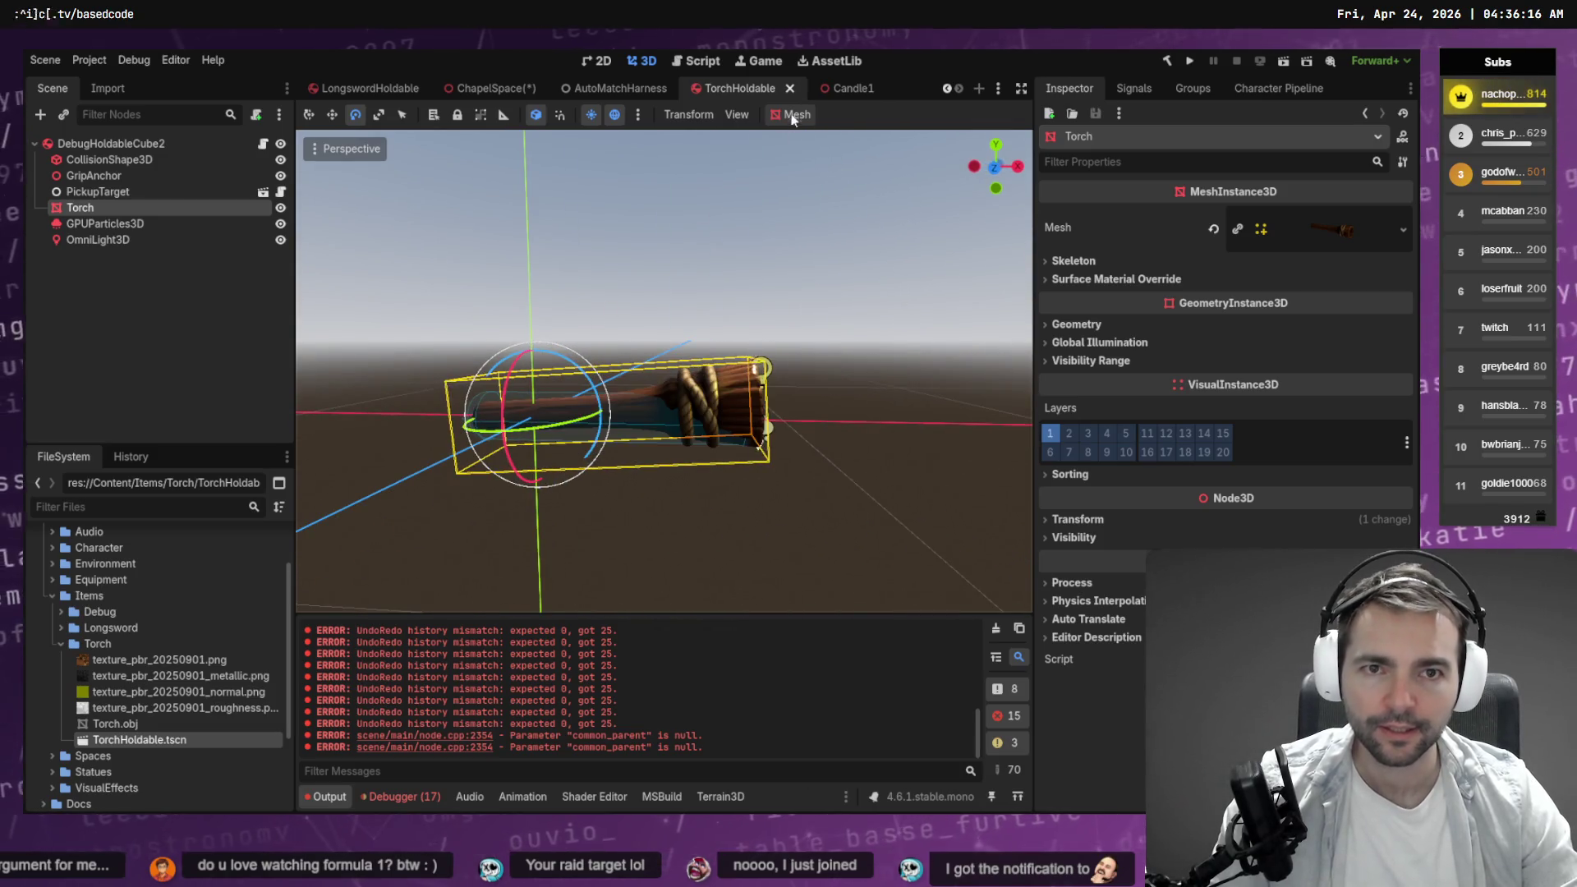
left_click(845, 69)
left_click(493, 88)
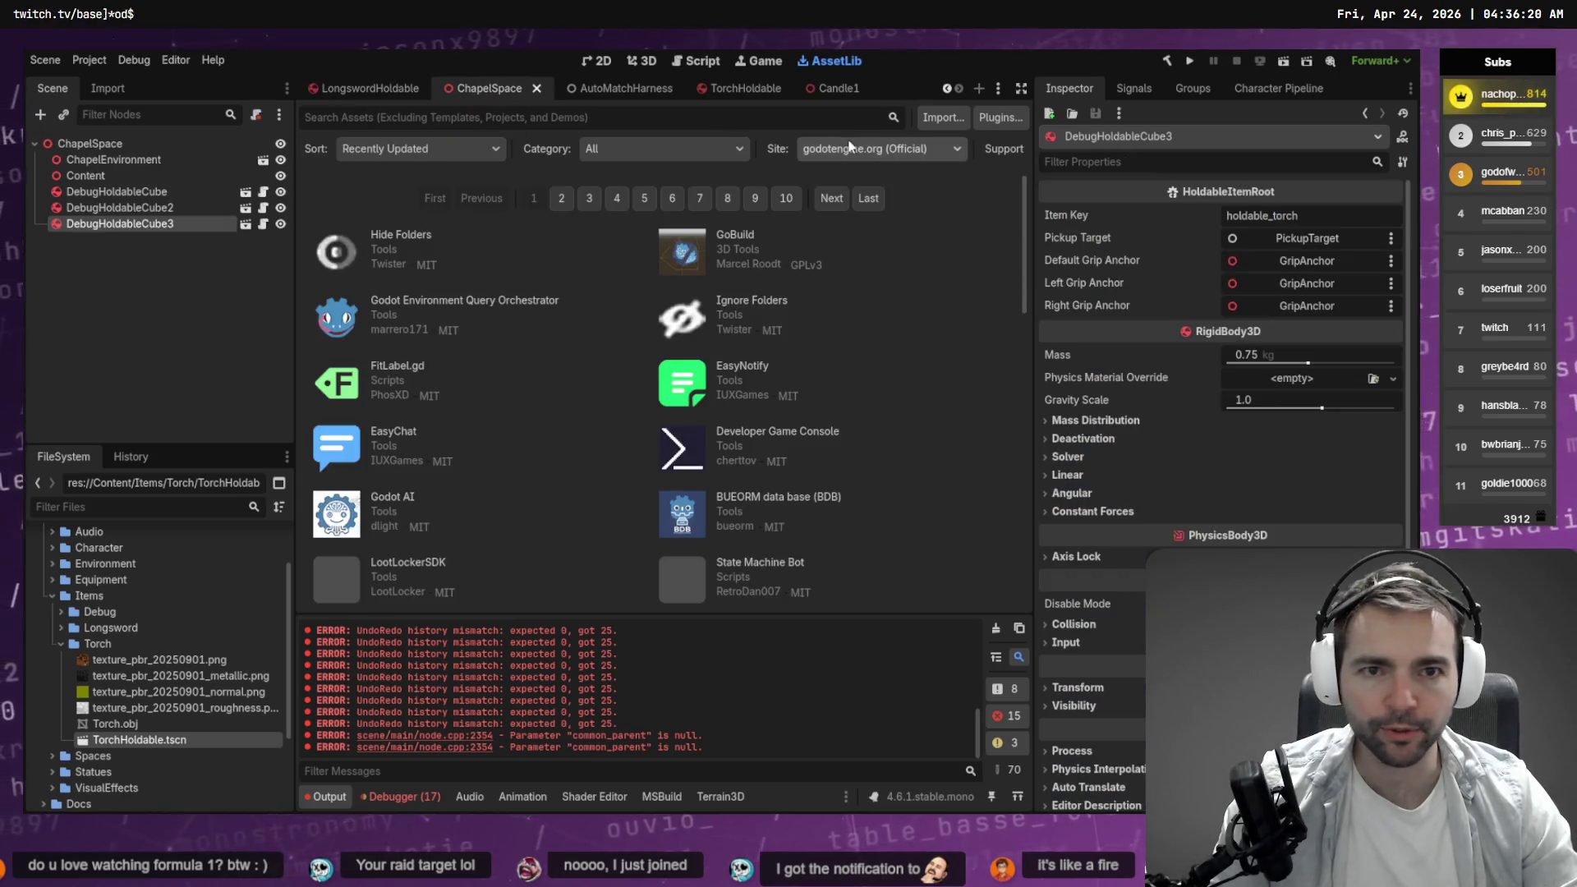
Return to the chapel's 3D view, orbit toward the ceiling, and frame the torch on the altar.
left_click(642, 61)
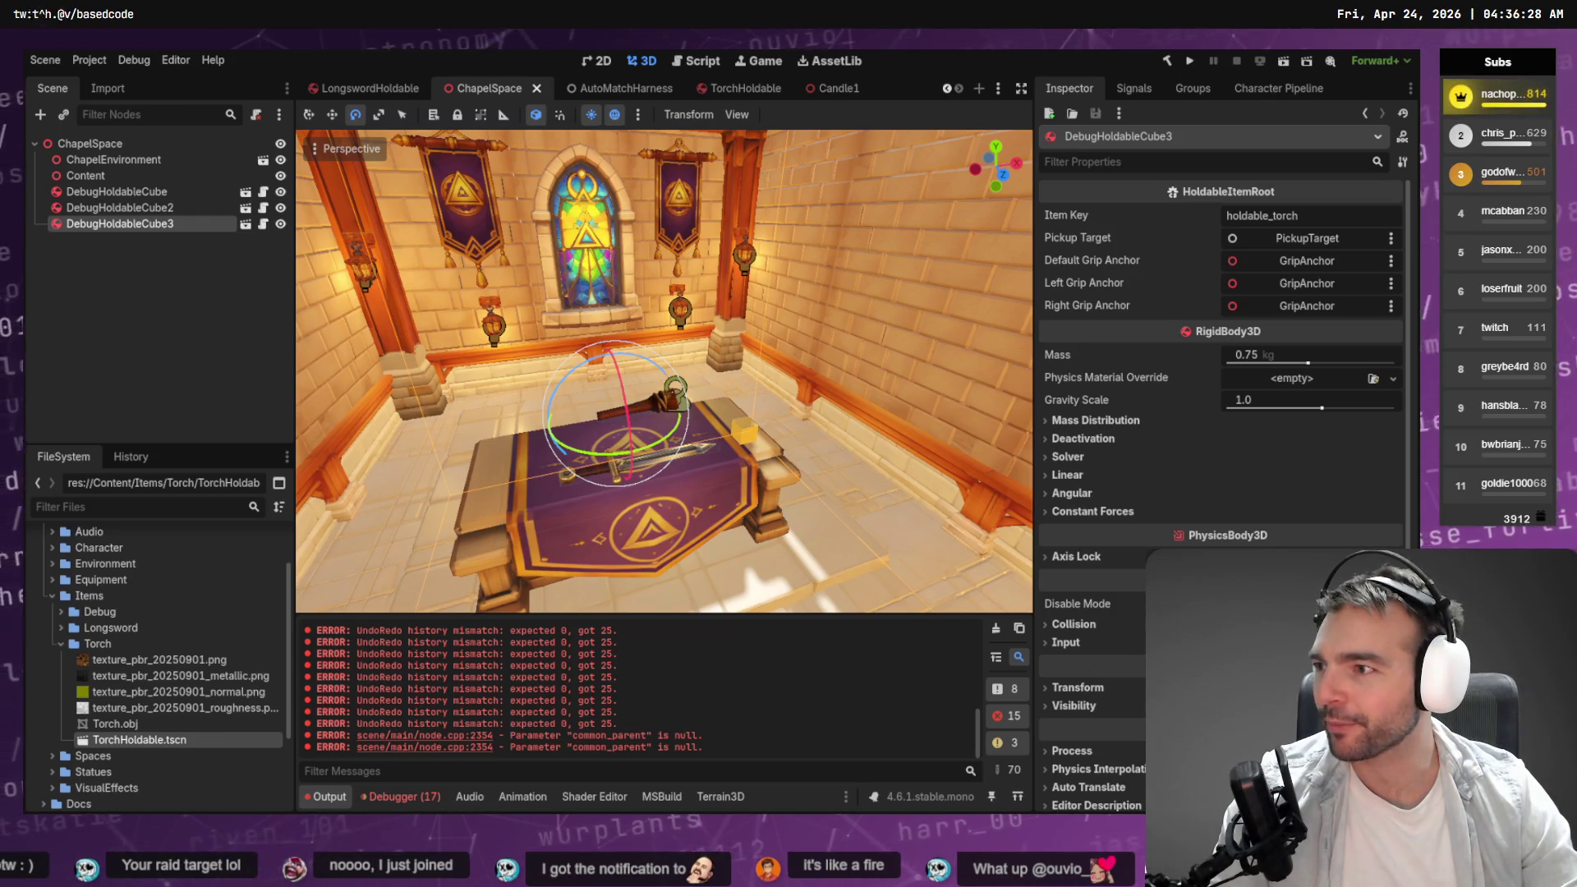
mouse_move(663, 370)
left_mouse_down()
mouse_move(633, 353)
mouse_move(608, 246)
mouse_move(624, 345)
mouse_move(631, 317)
left_mouse_up()
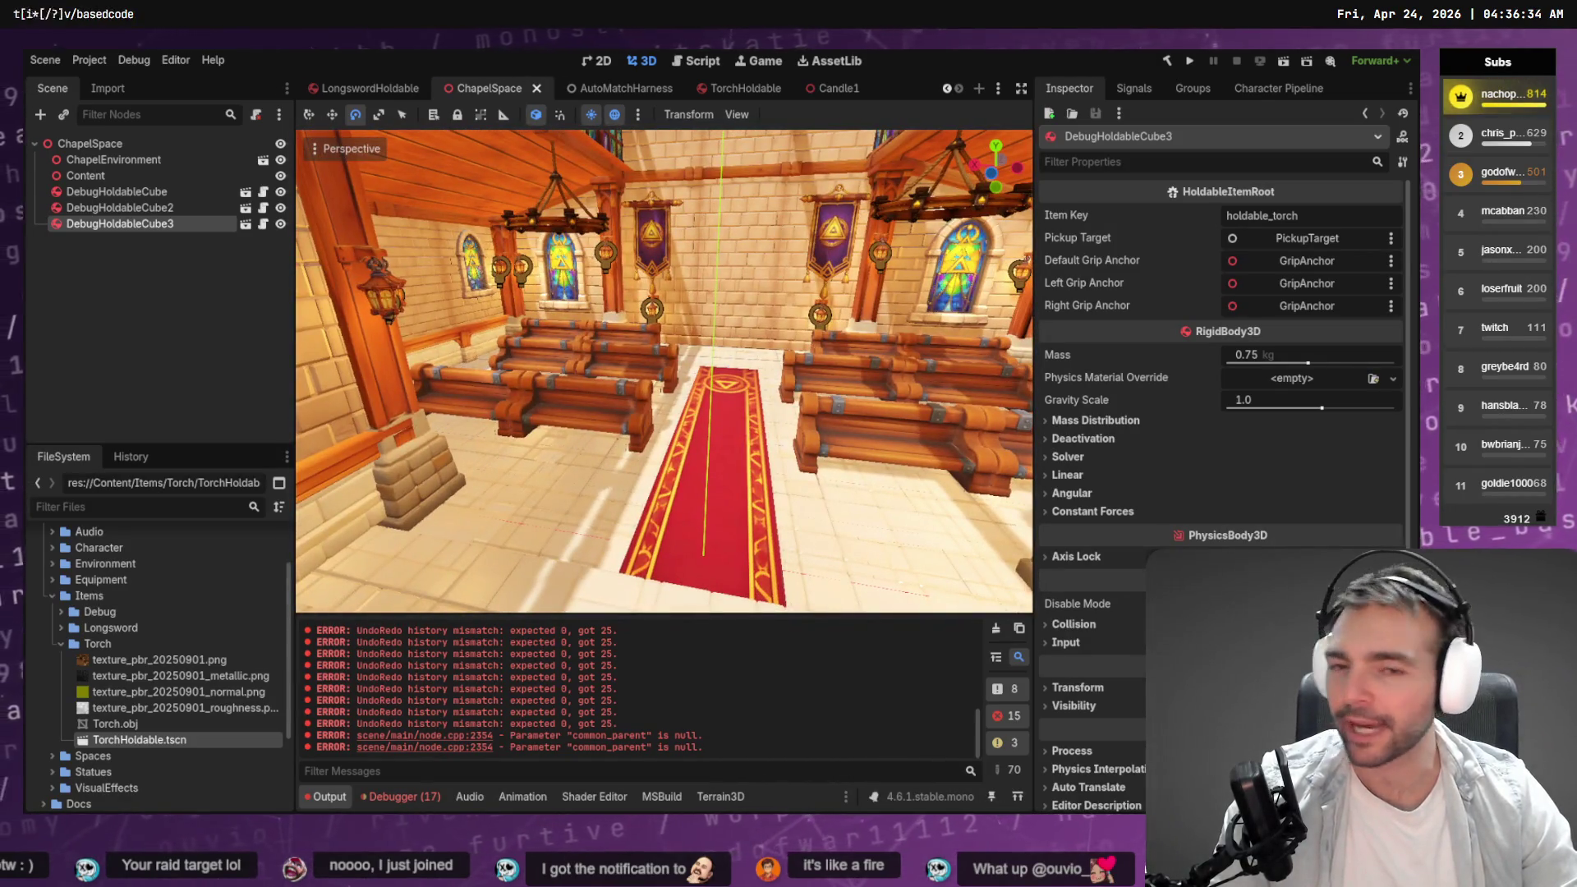
key("f")
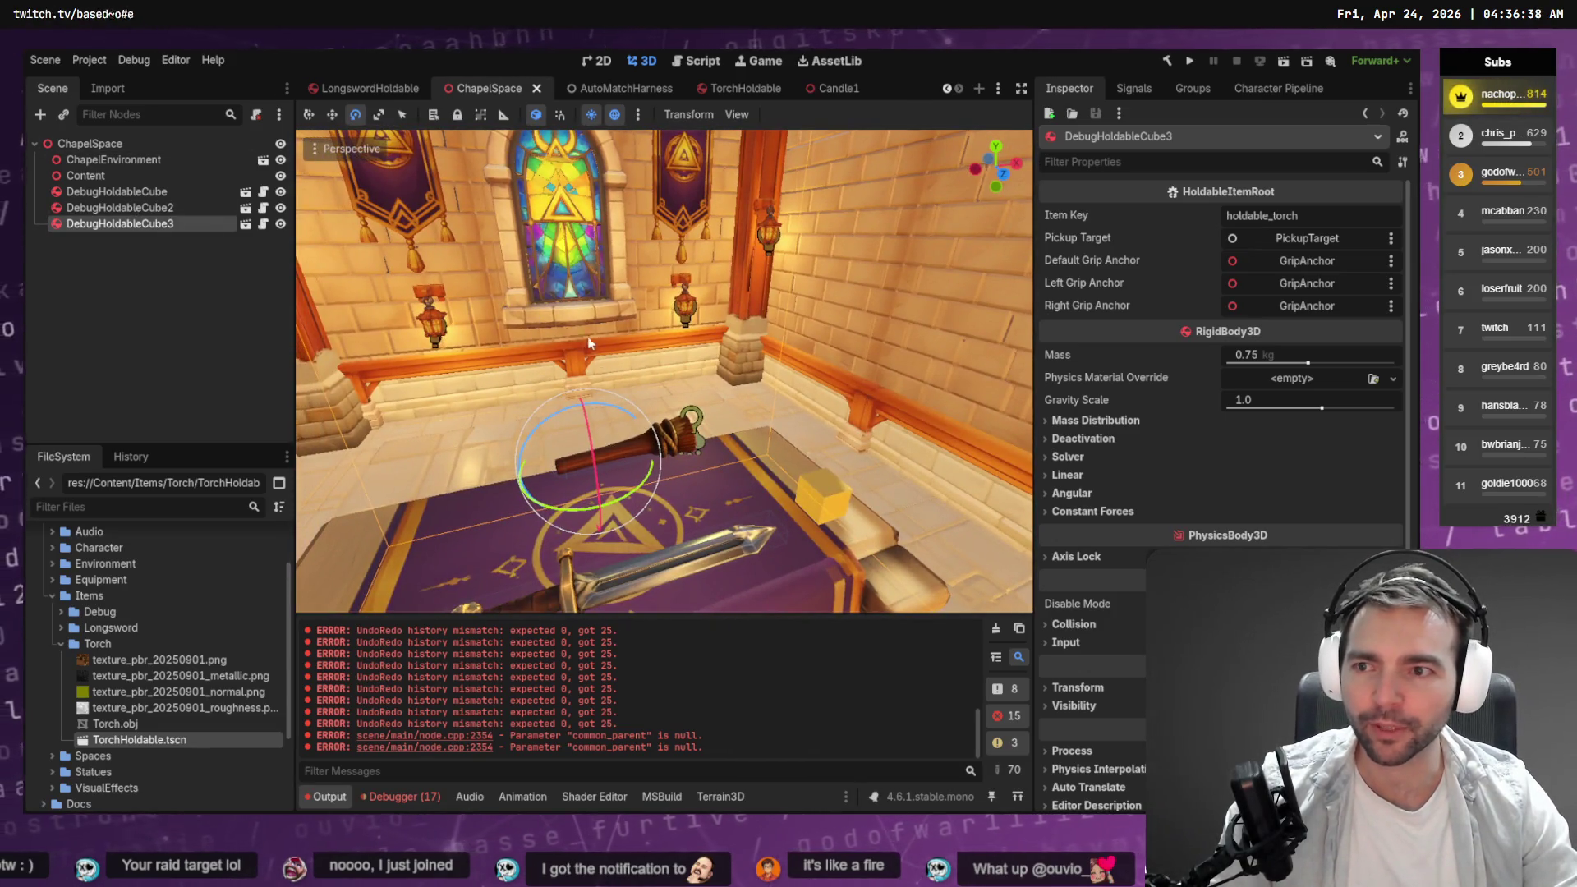
Rename the torch scene's root node to TorchHoldable.
left_click(737, 90)
double_click(115, 143)
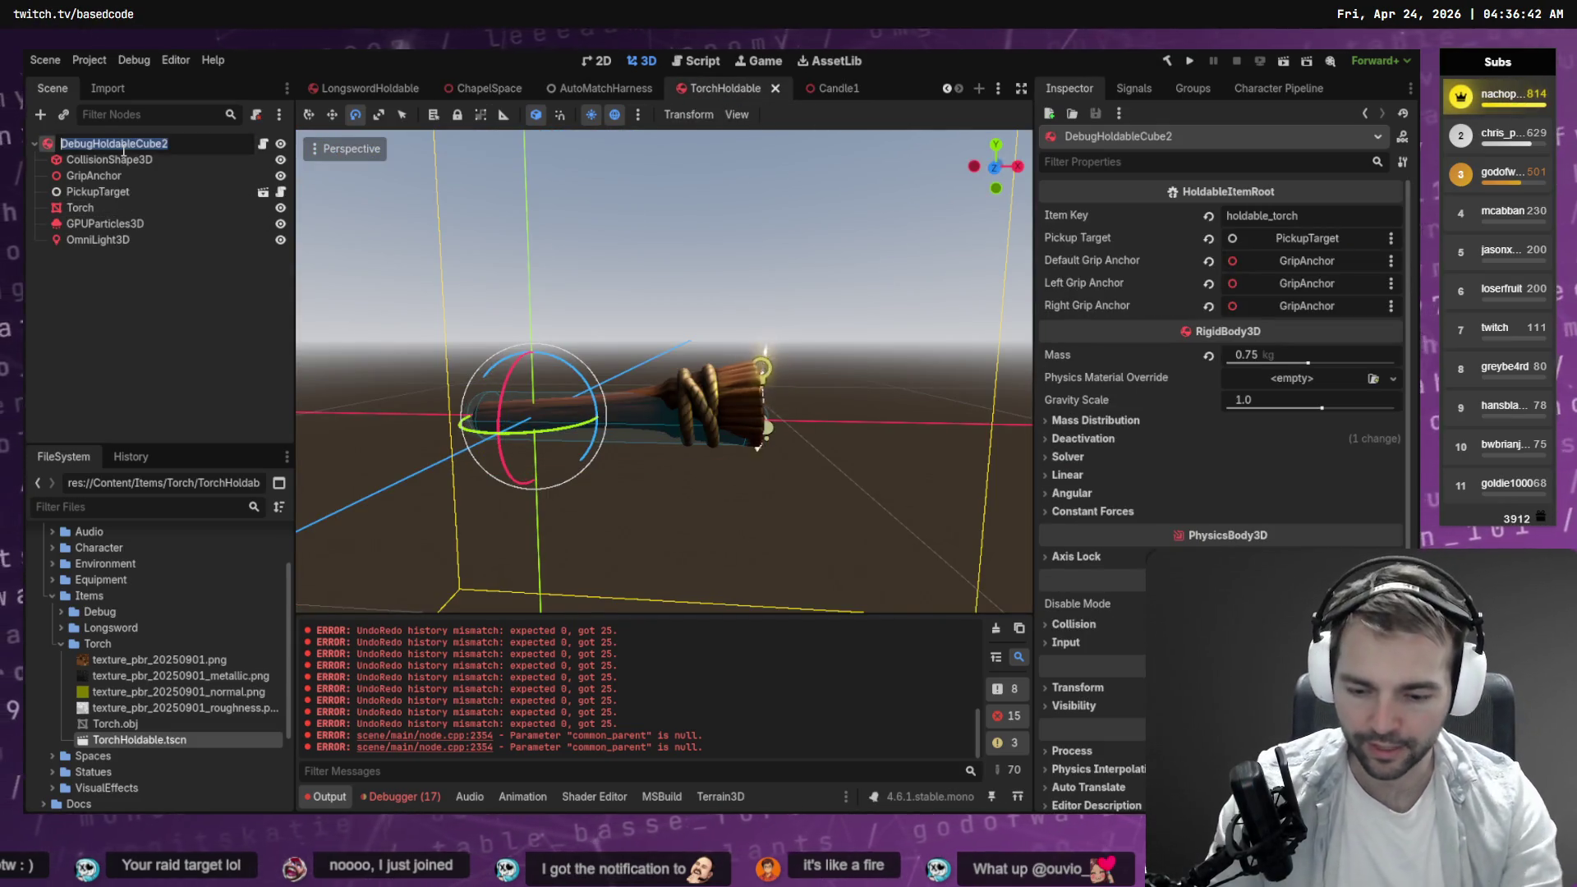
type("TorchHoldabl")
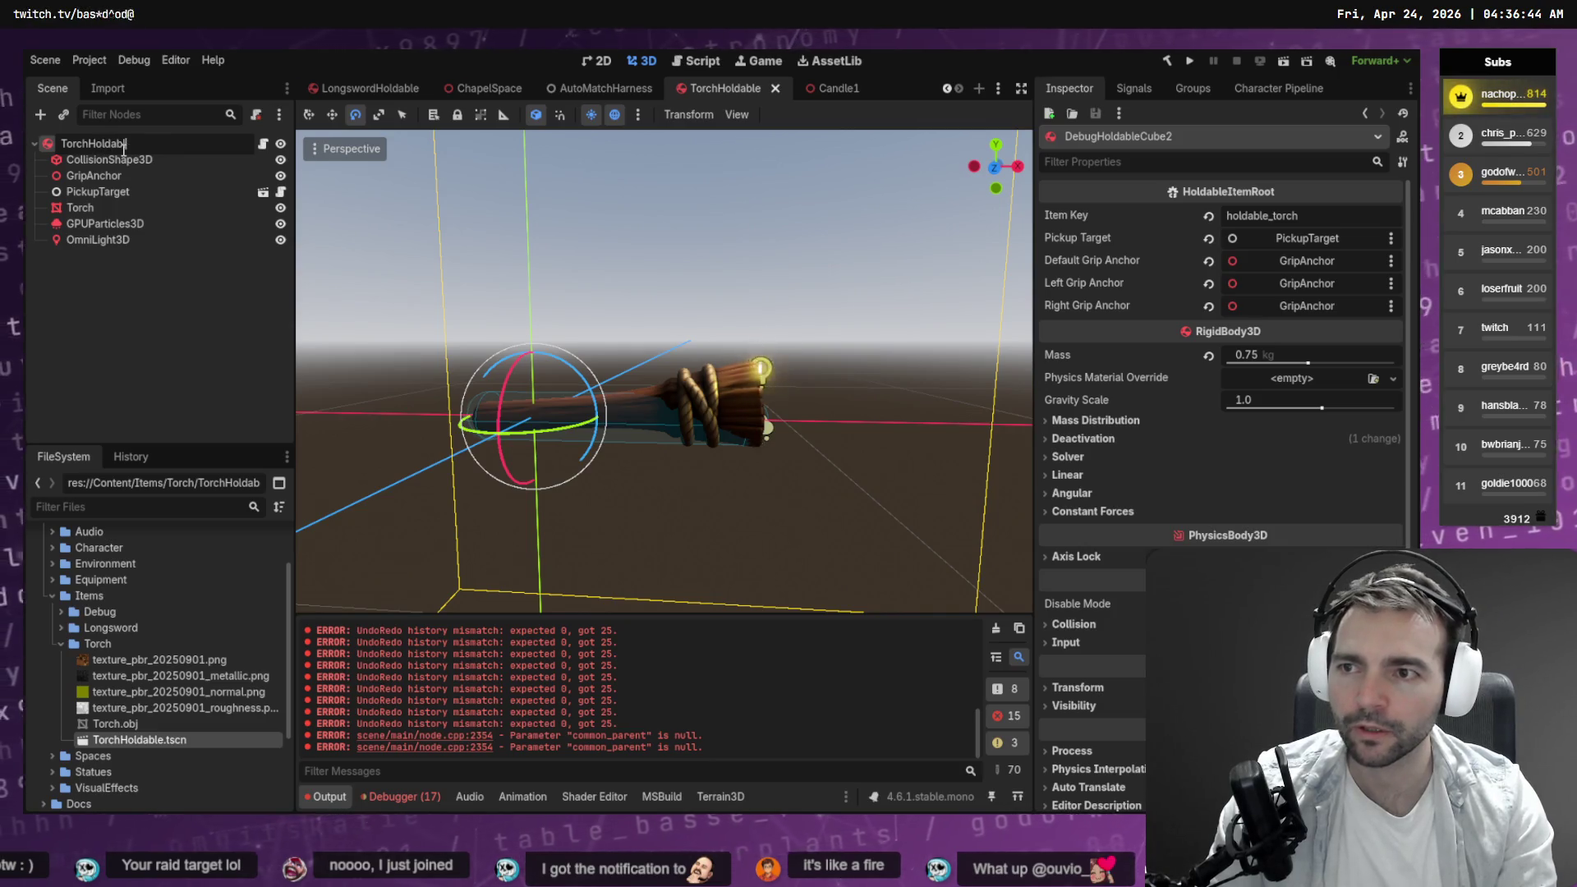
type("e")
key("Return")
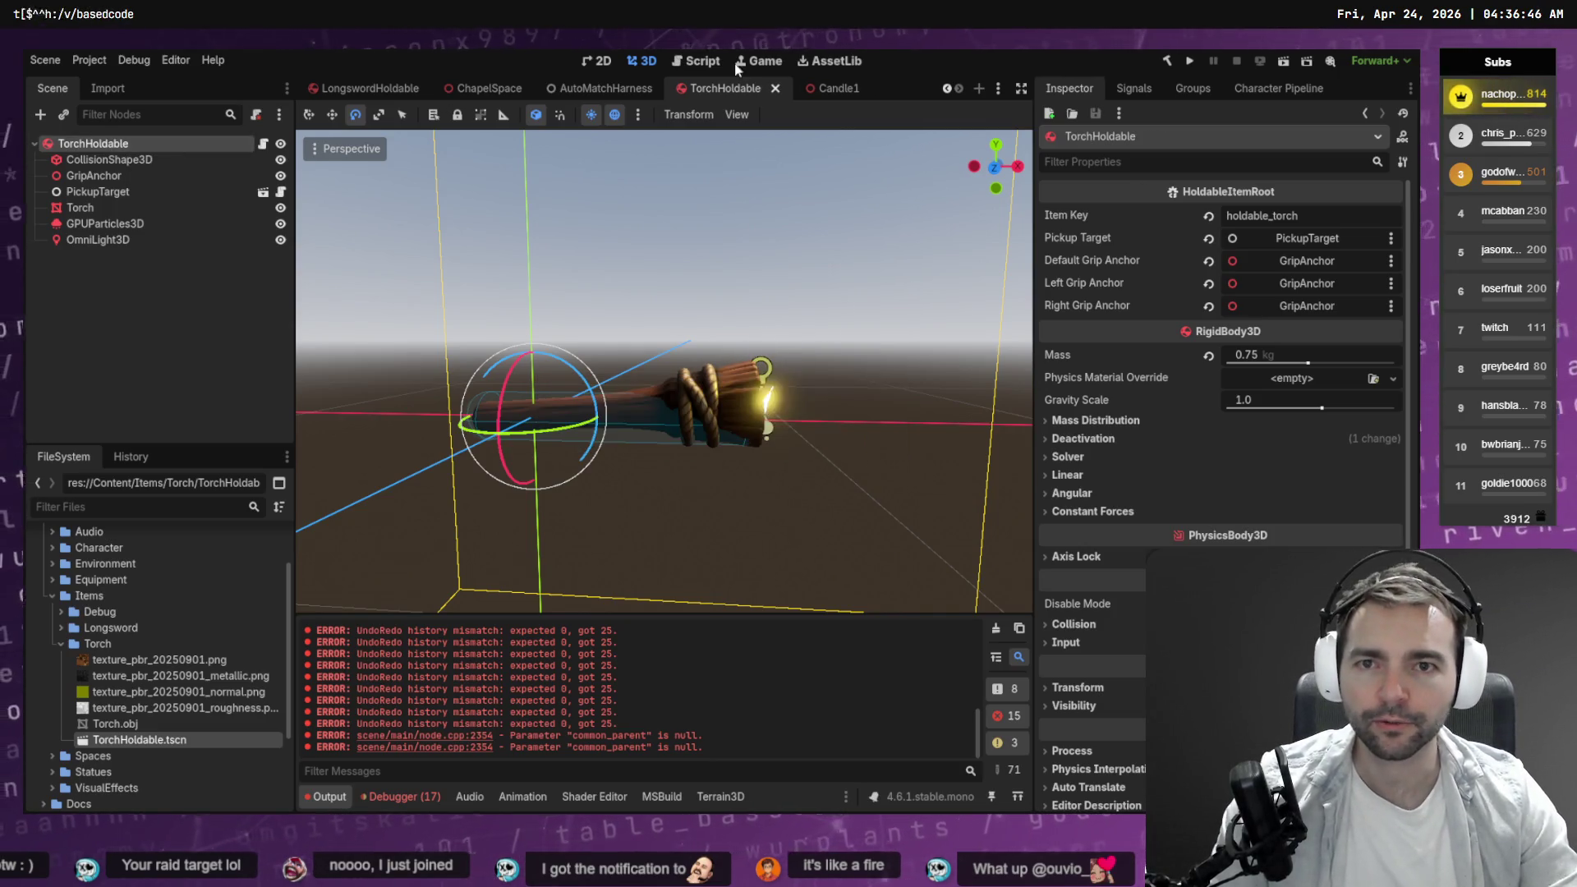
Close the Candle1 scene and go back to ChapelSpace.
left_click(820, 90)
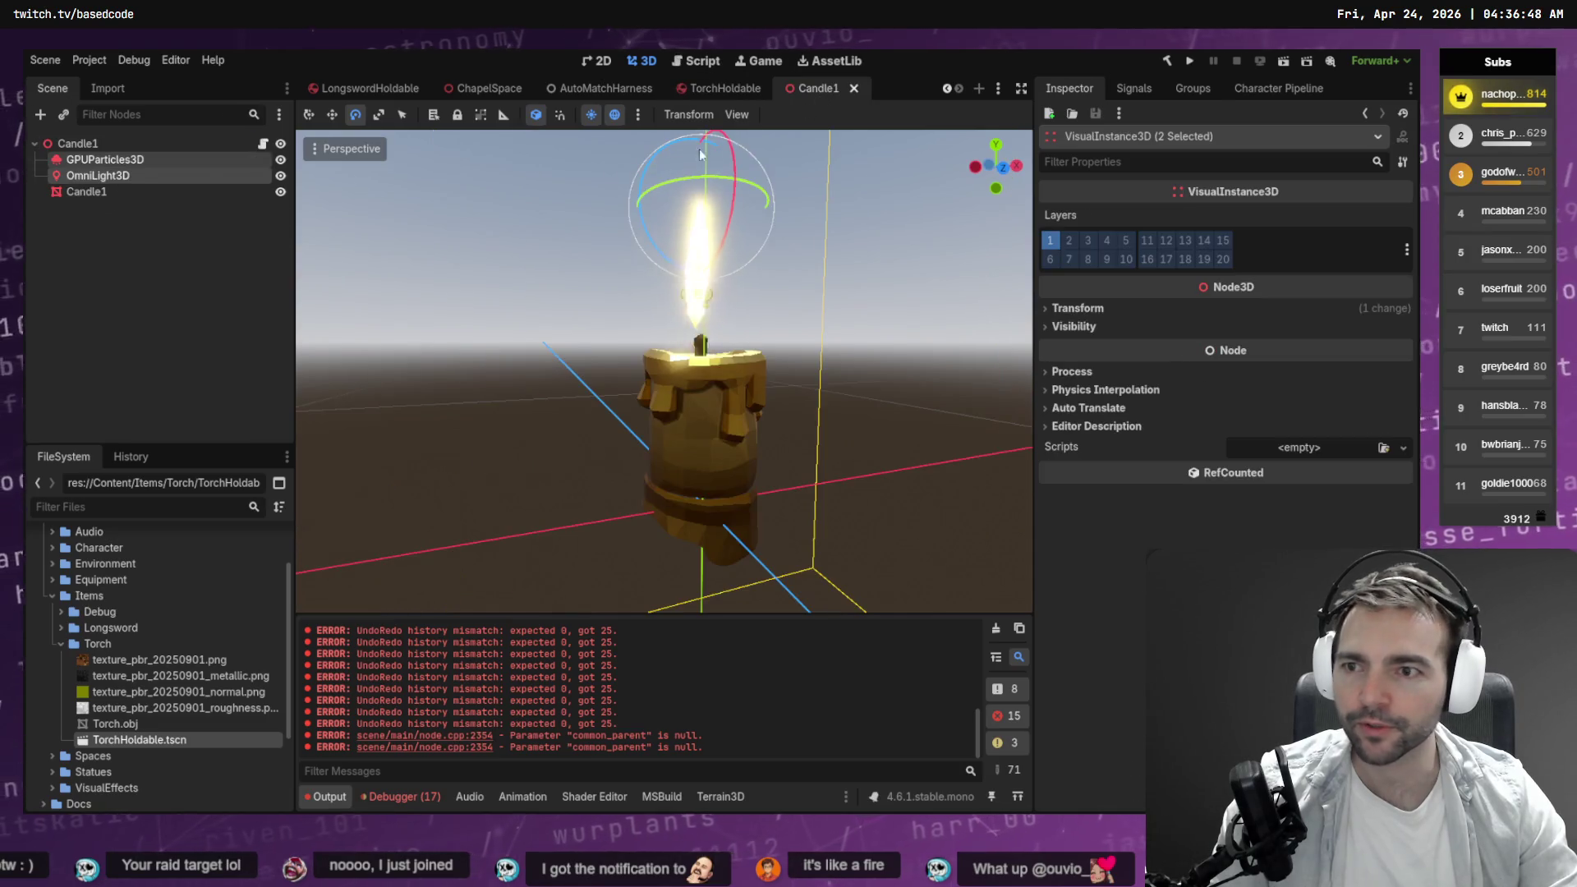
left_click(853, 88)
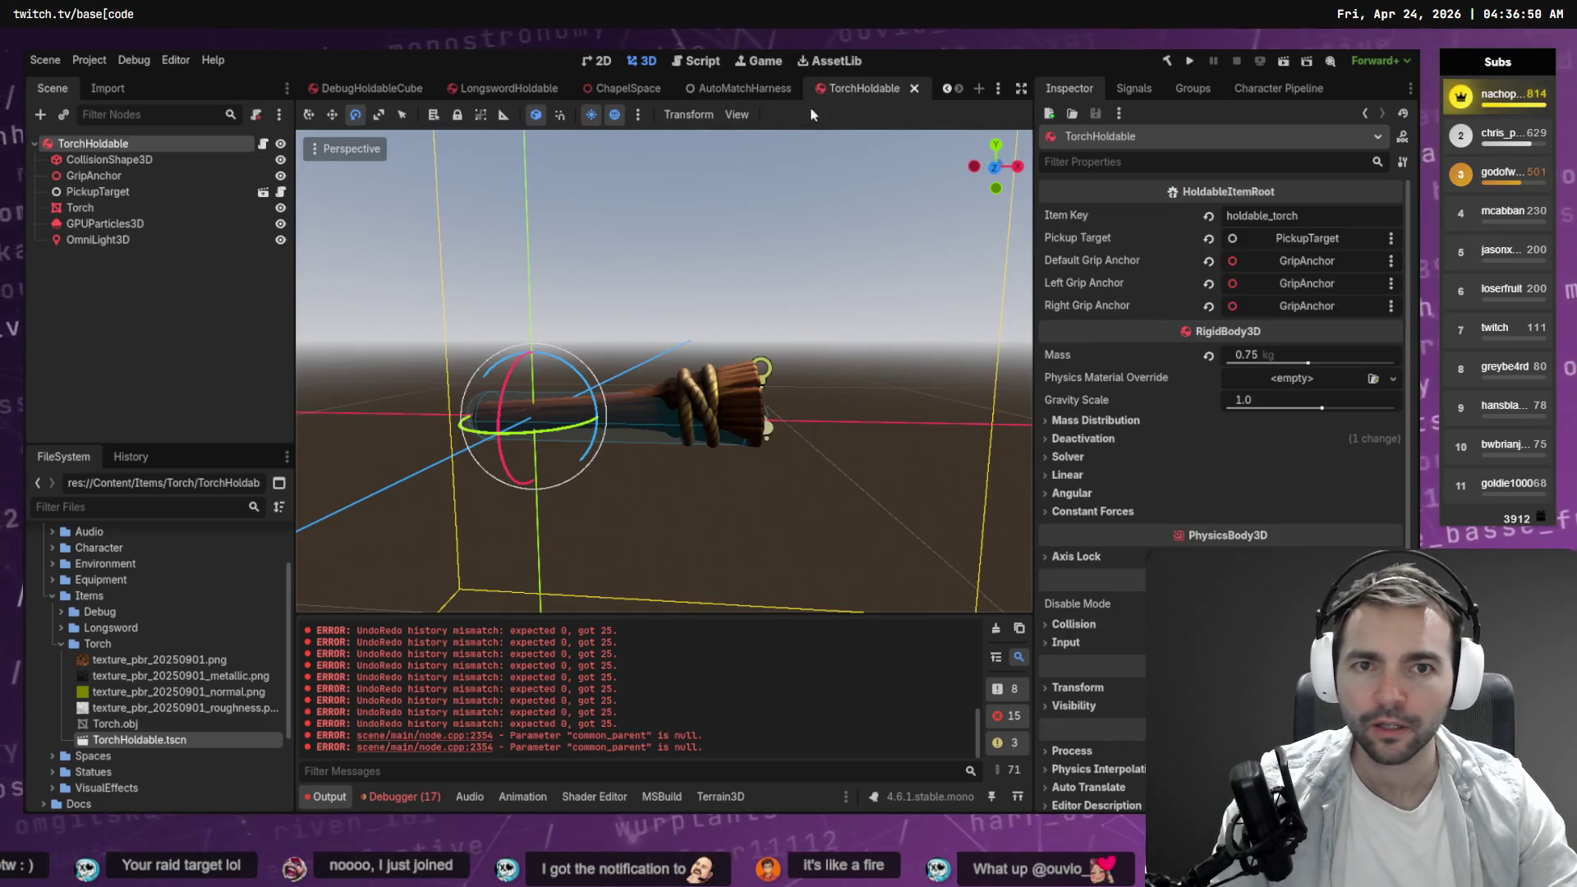
left_click(631, 89)
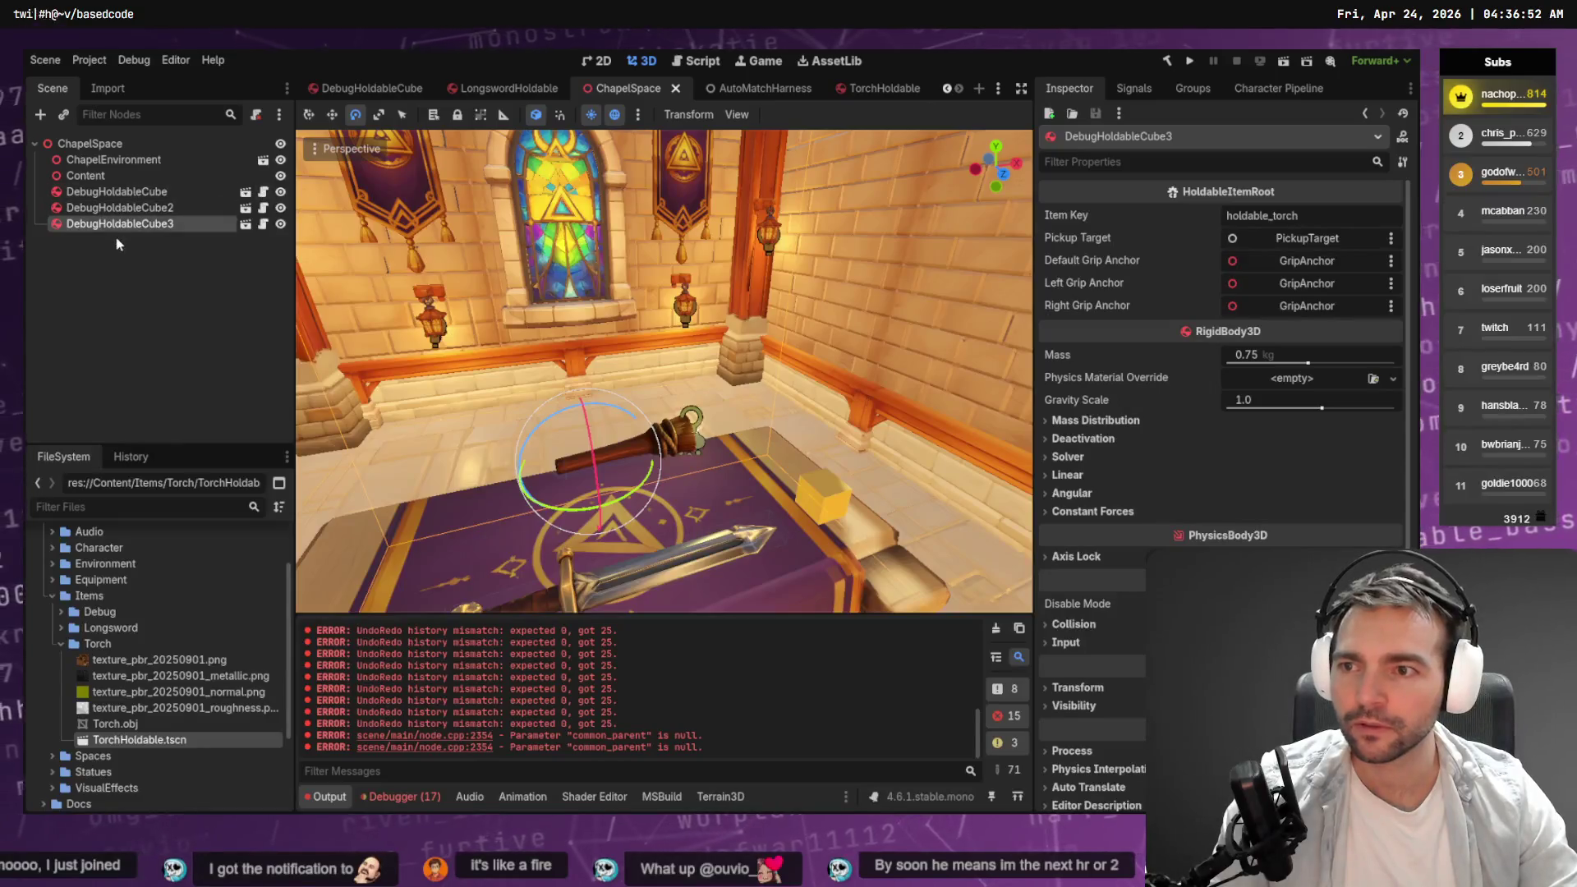
Rename chapel nodes DebugHoldableCube to LongswordHoldable and DebugHoldableCube2 to DebugHoldableCube.
left_click(152, 192)
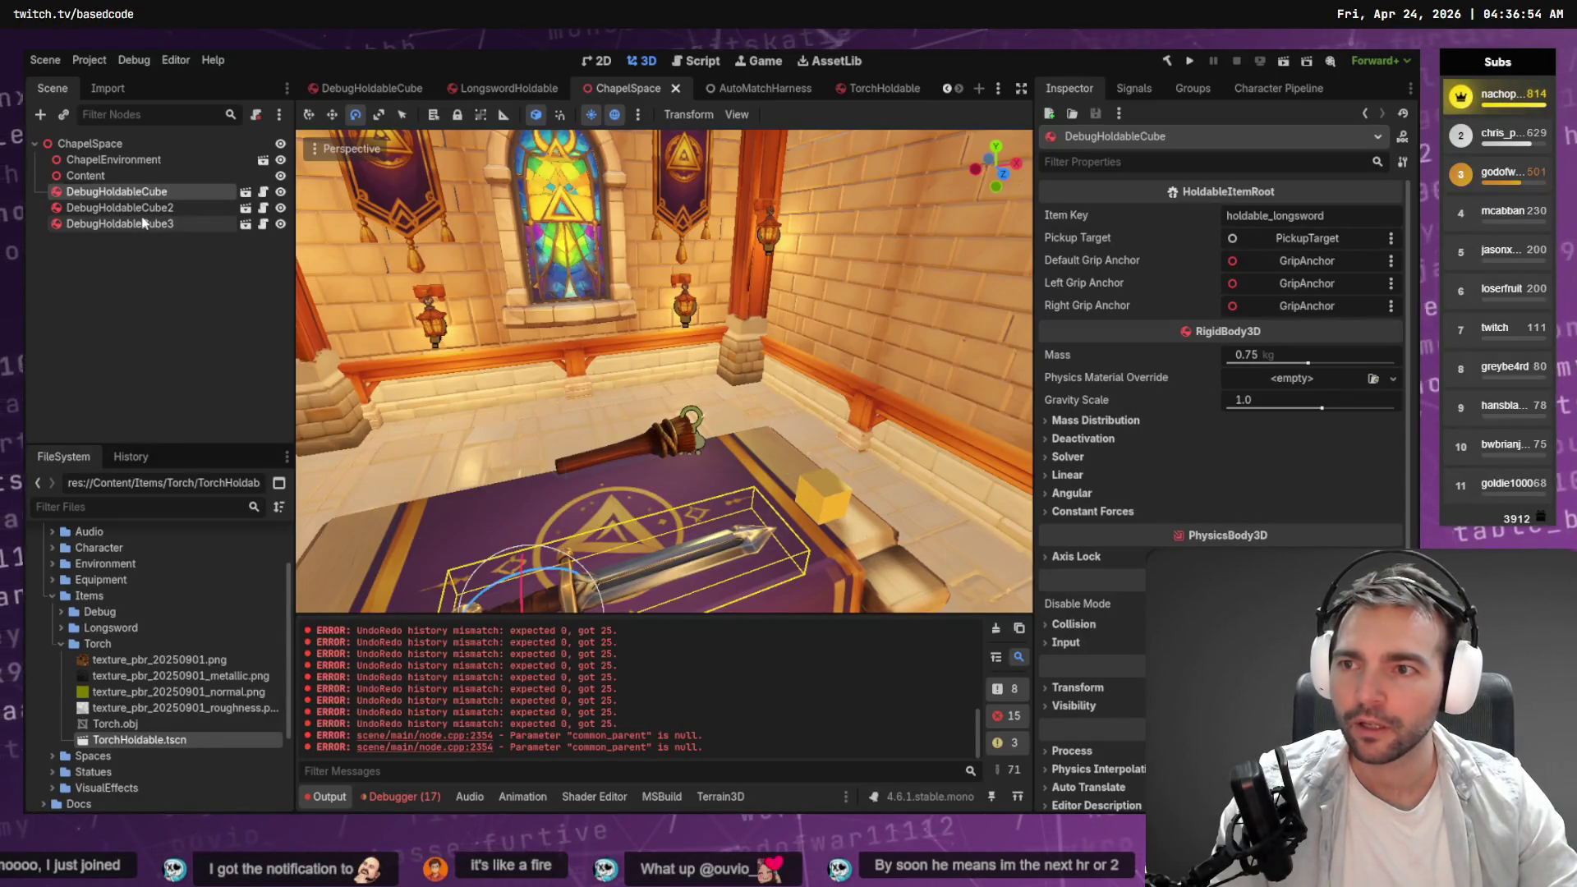
key("F2")
type("Show")
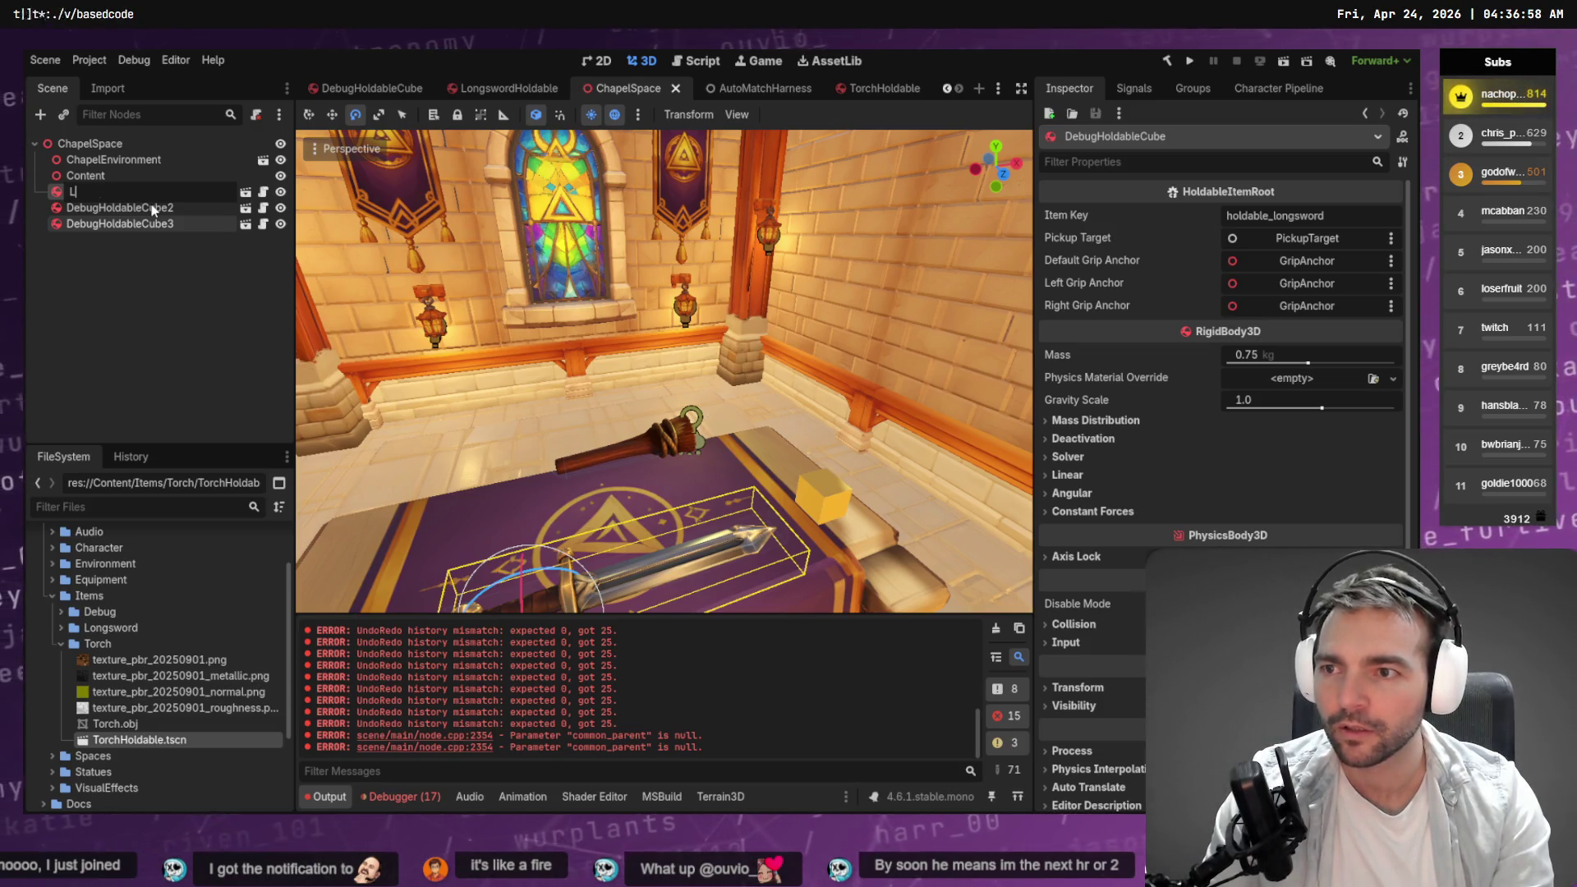
type("able")
key("Return")
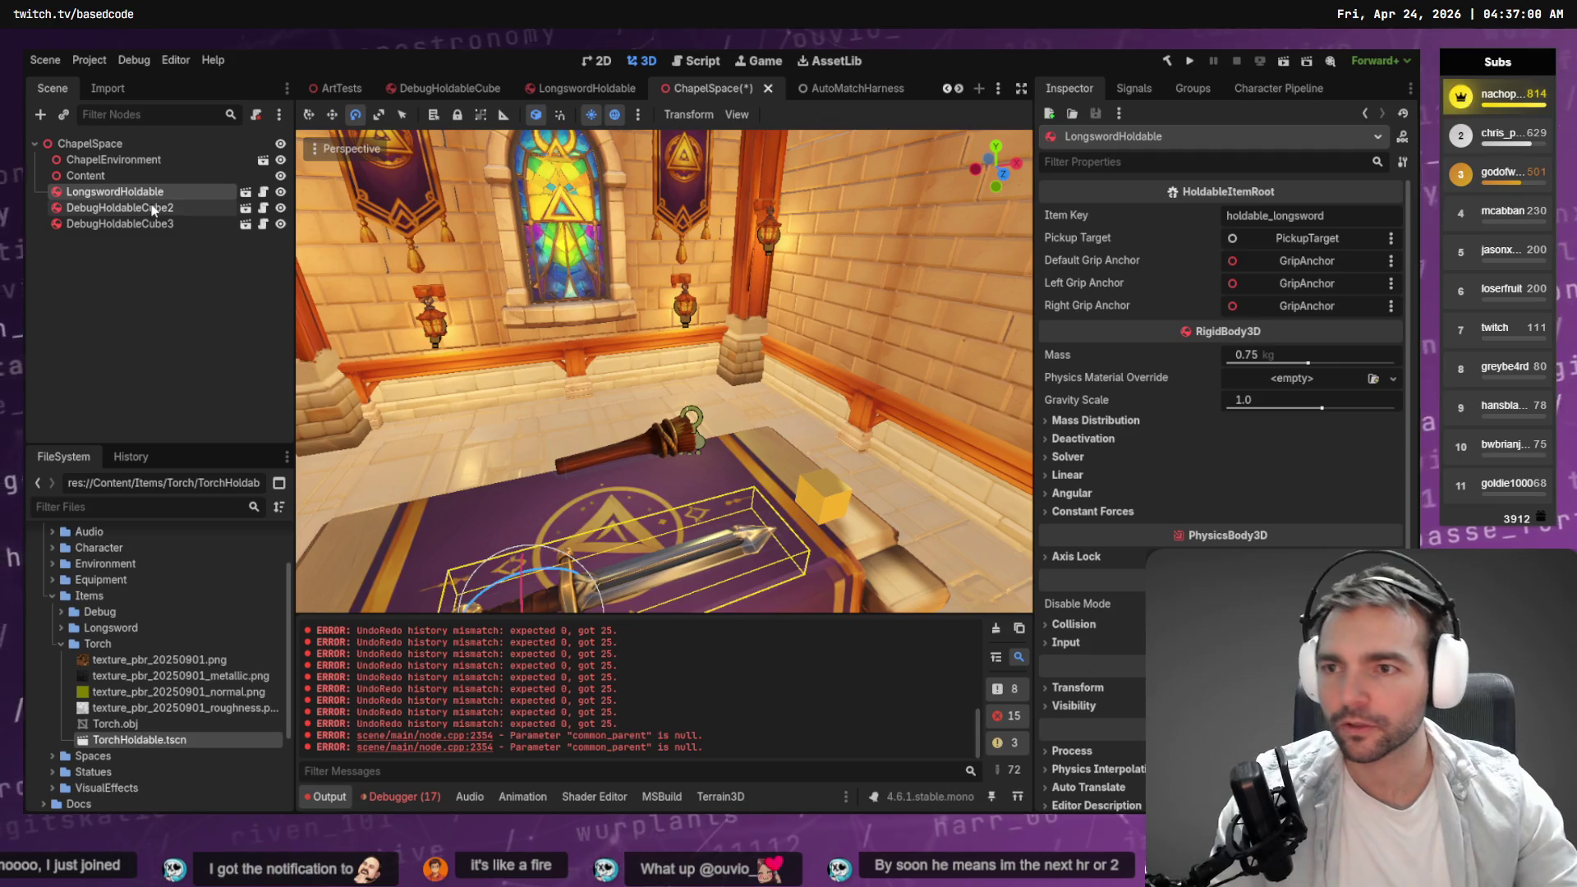
left_click(152, 208)
key("F2")
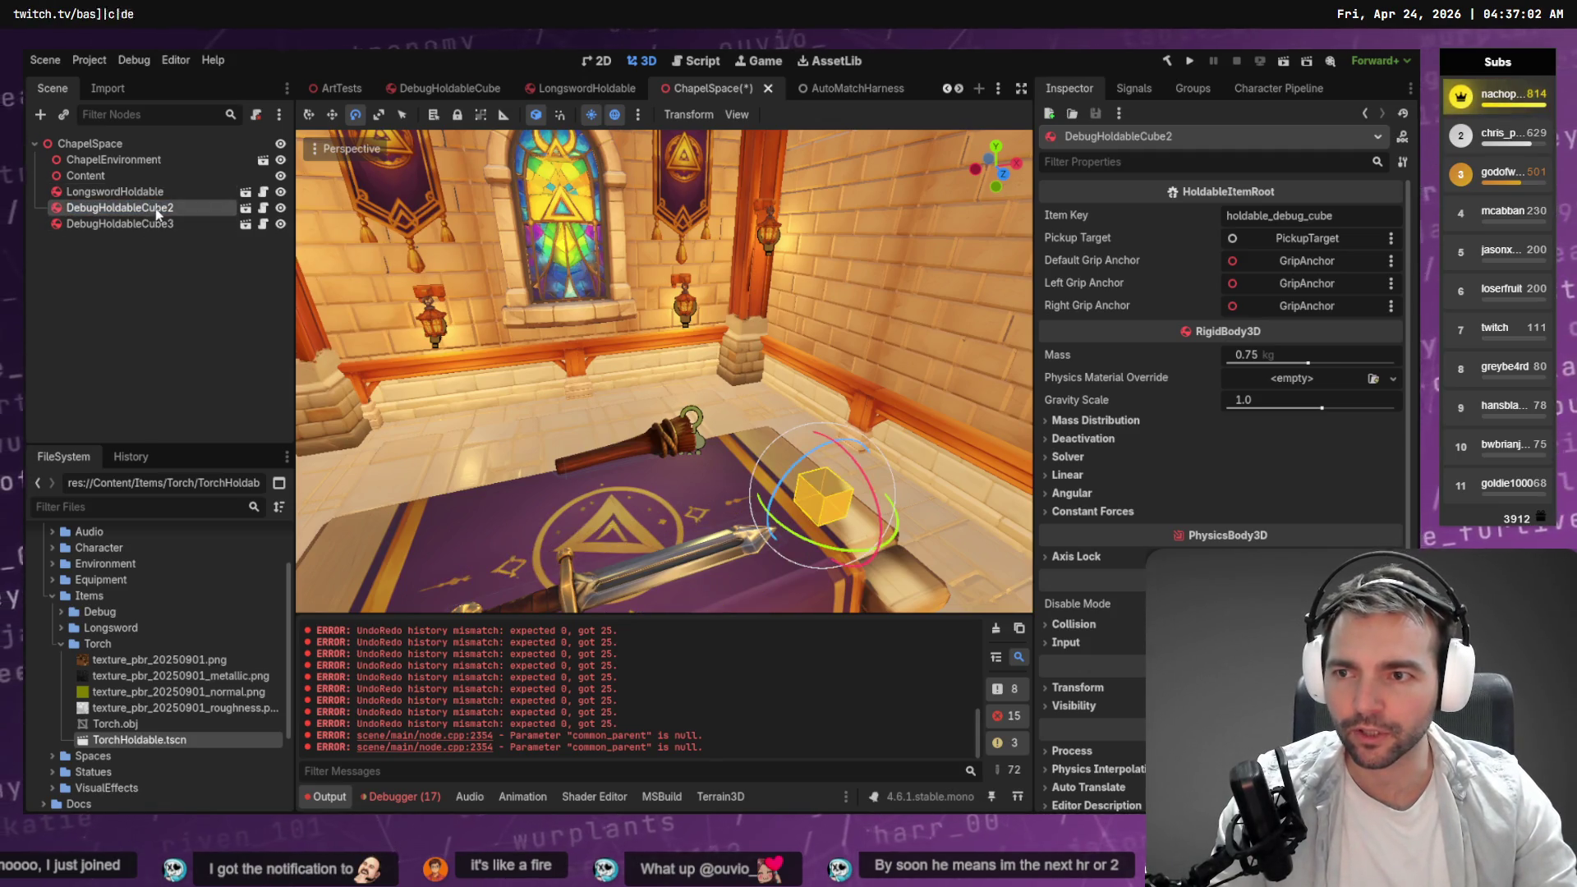
left_click(188, 208)
key("BackSpace")
key("Return")
Rename DebugHoldableCube3 to TorchHoldable.
left_click(149, 226)
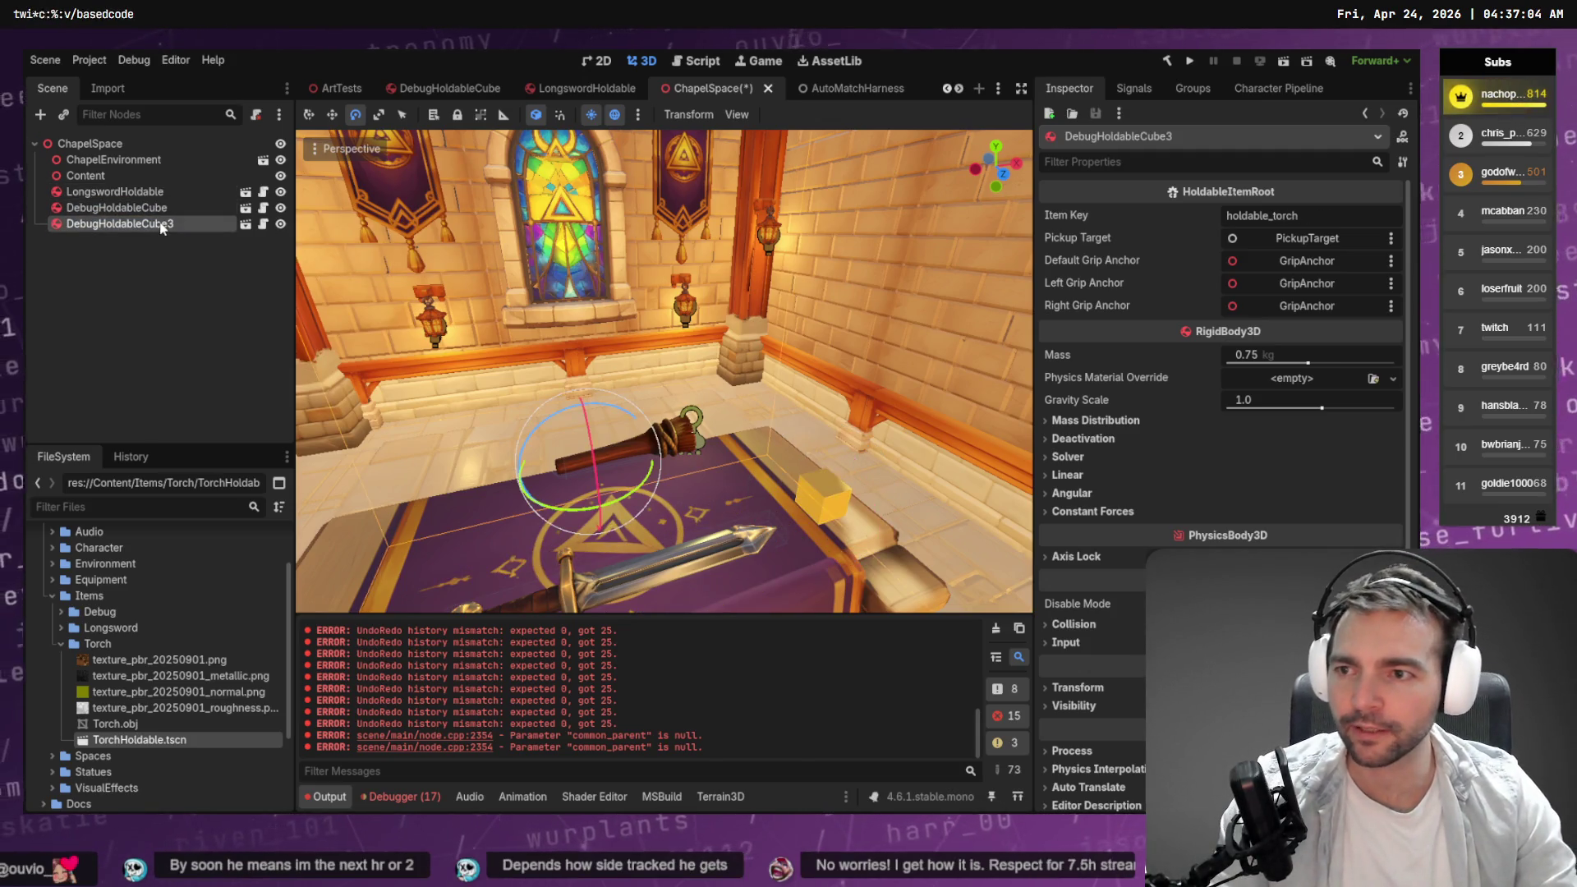
key("F2")
type("Tor")
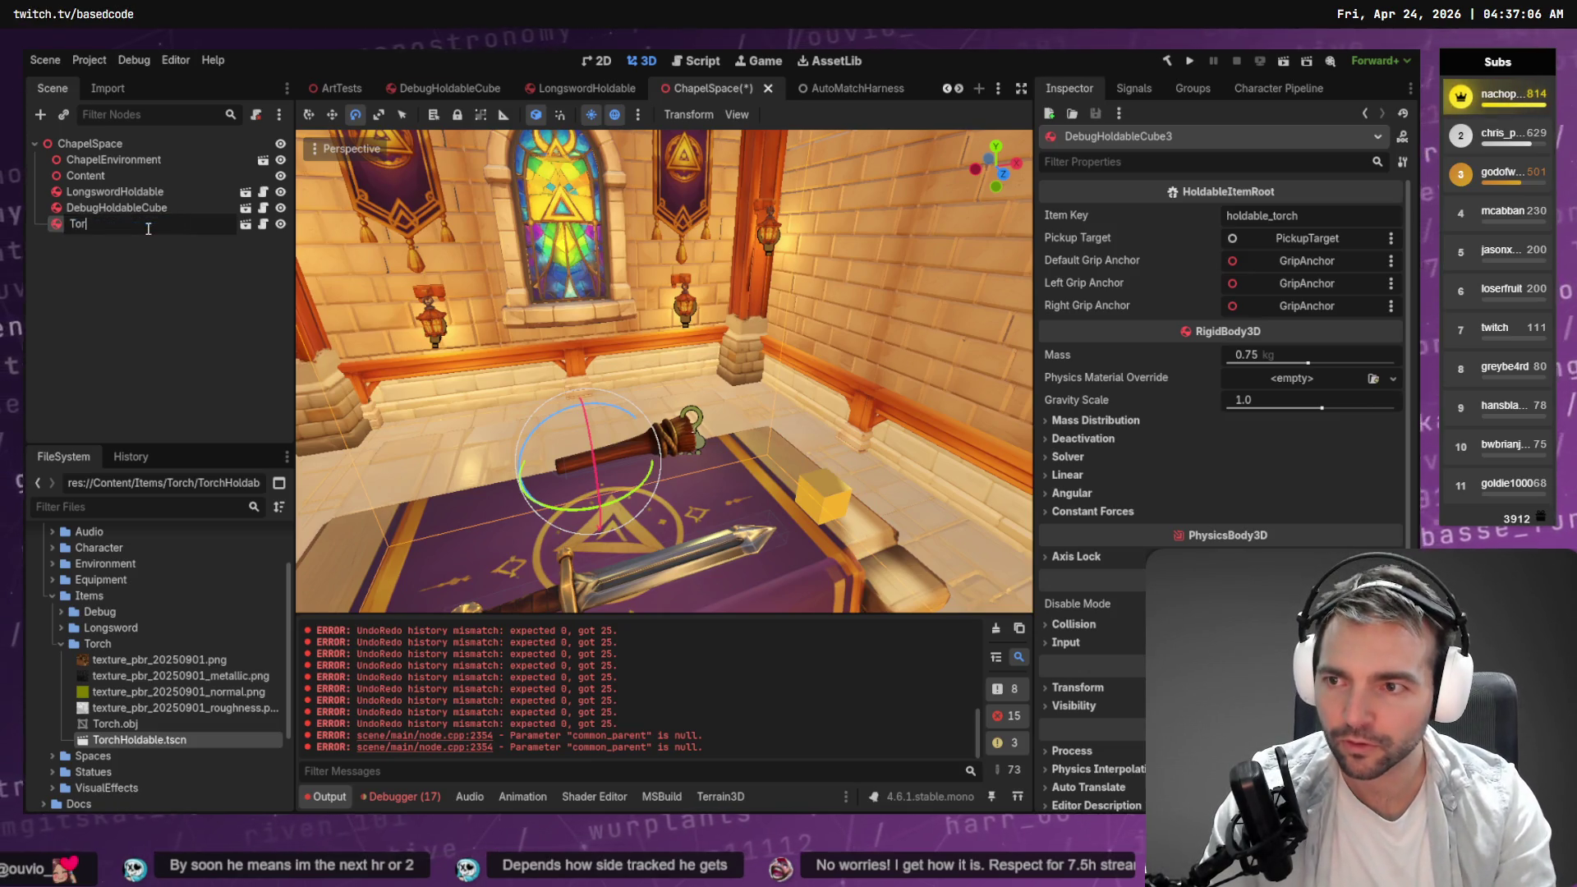
type("chHoldable")
key("Return")
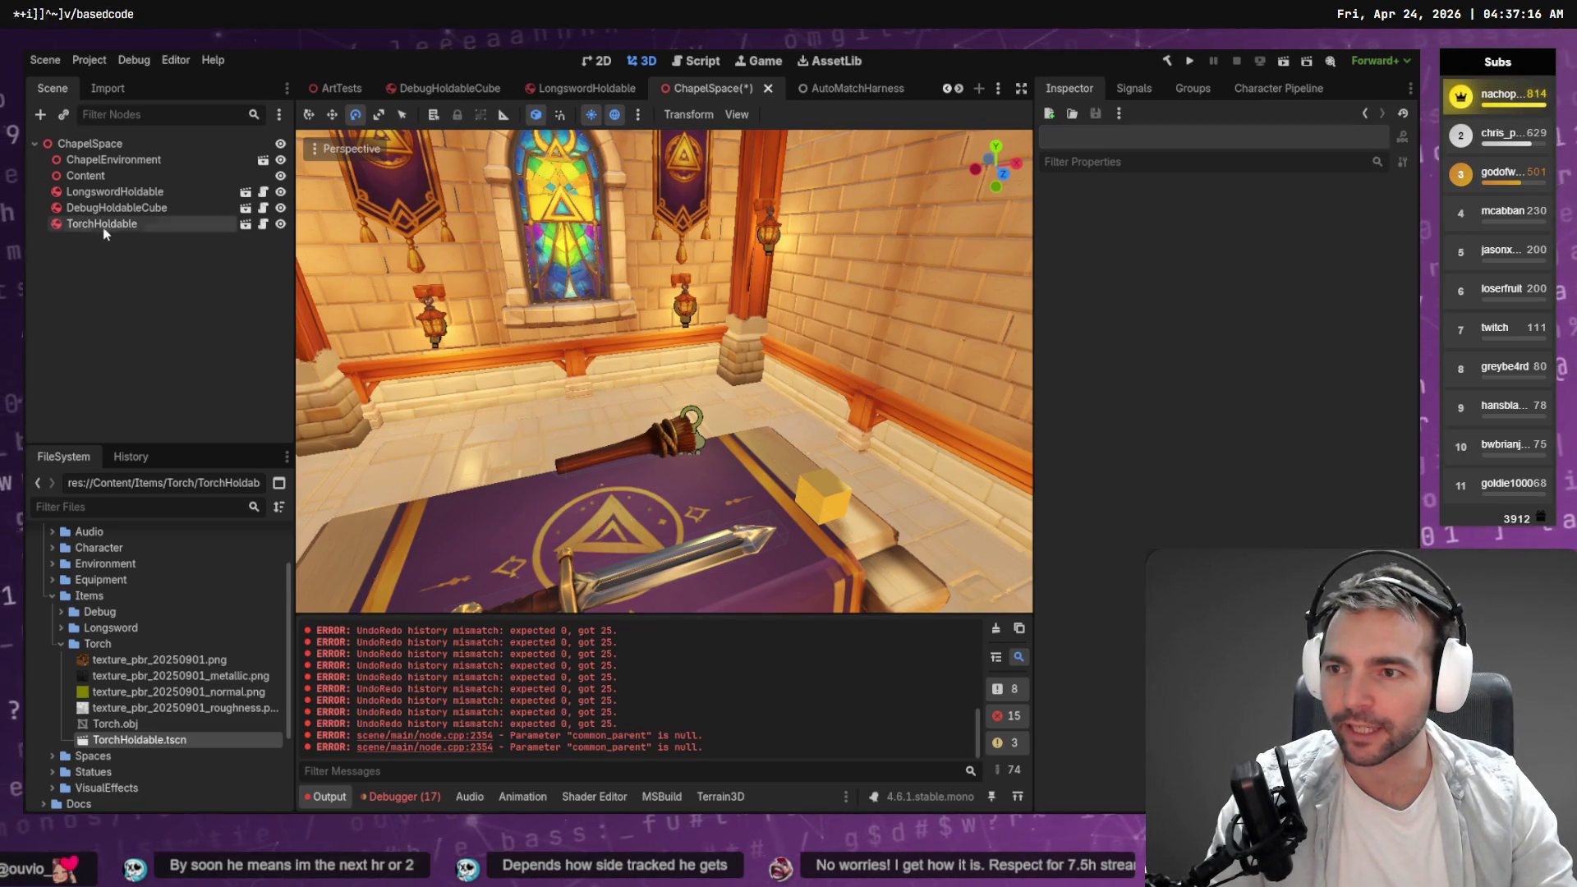
Lower the torch 0.153 onto the altar top with the Move tool.
key("w")
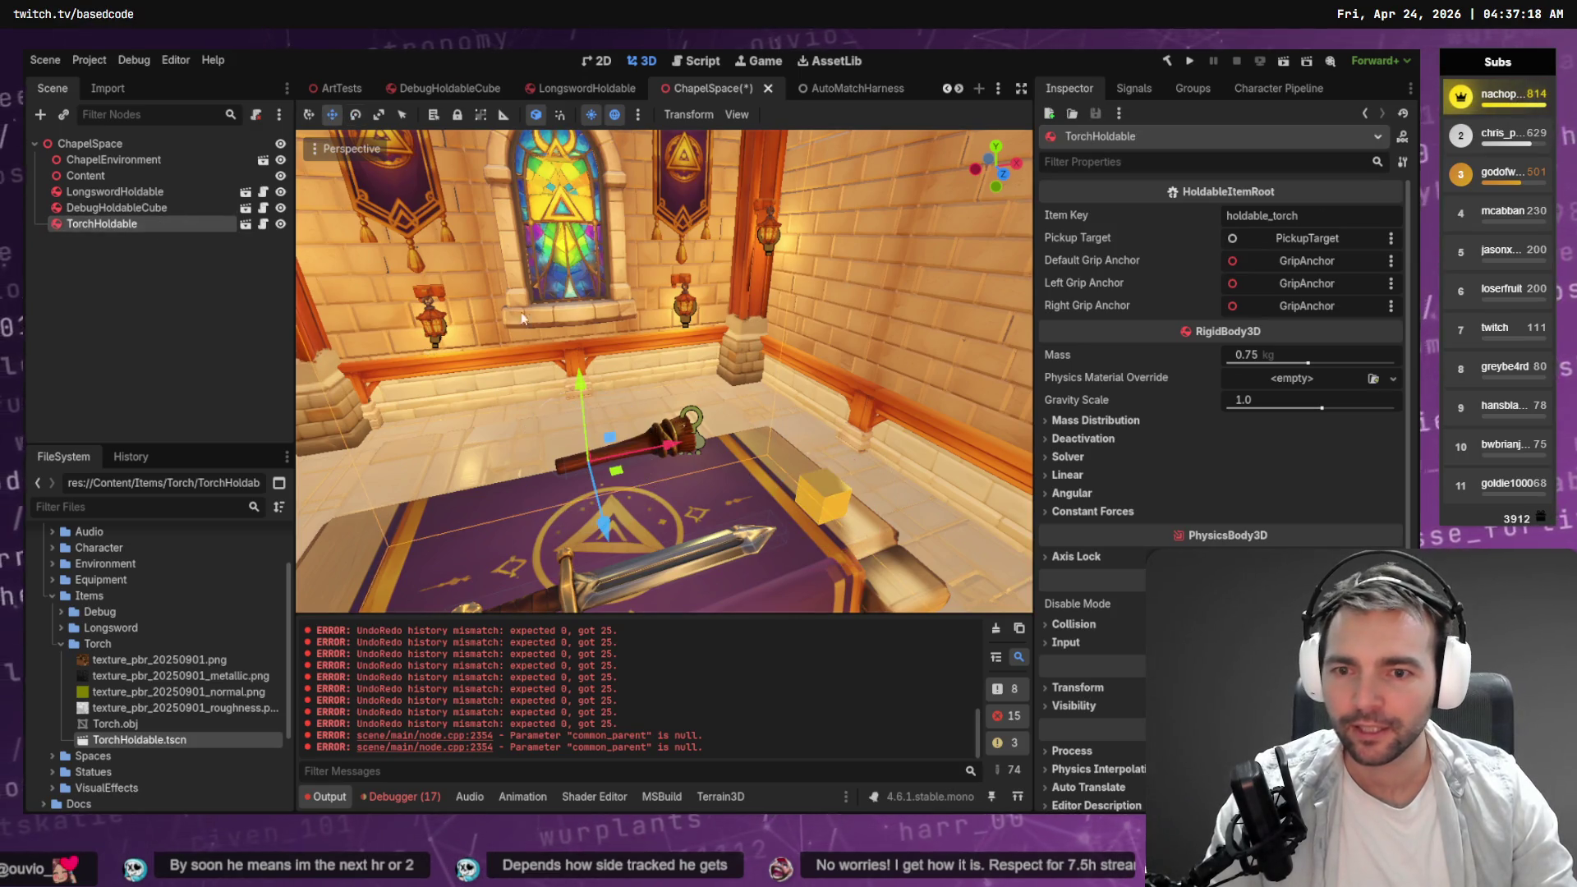
mouse_move(580, 380)
left_mouse_down()
mouse_move(598, 422)
mouse_move(595, 402)
mouse_move(542, 412)
left_mouse_up()
right_click(595, 403)
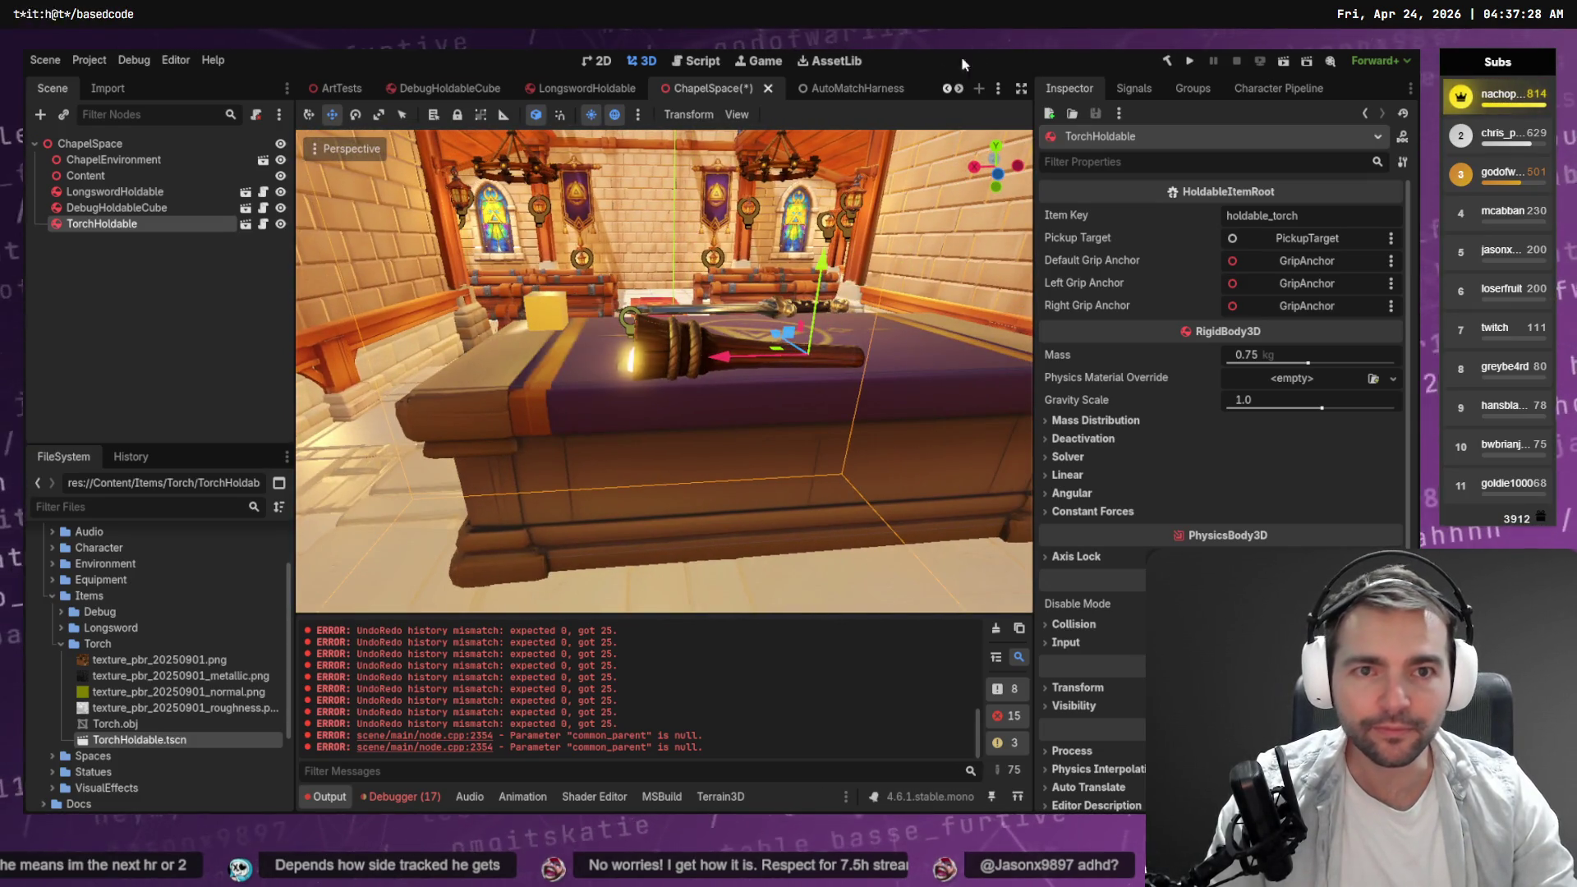
Close the LongswordHoldable and DebugHoldableCube scenes.
middle_click(567, 90)
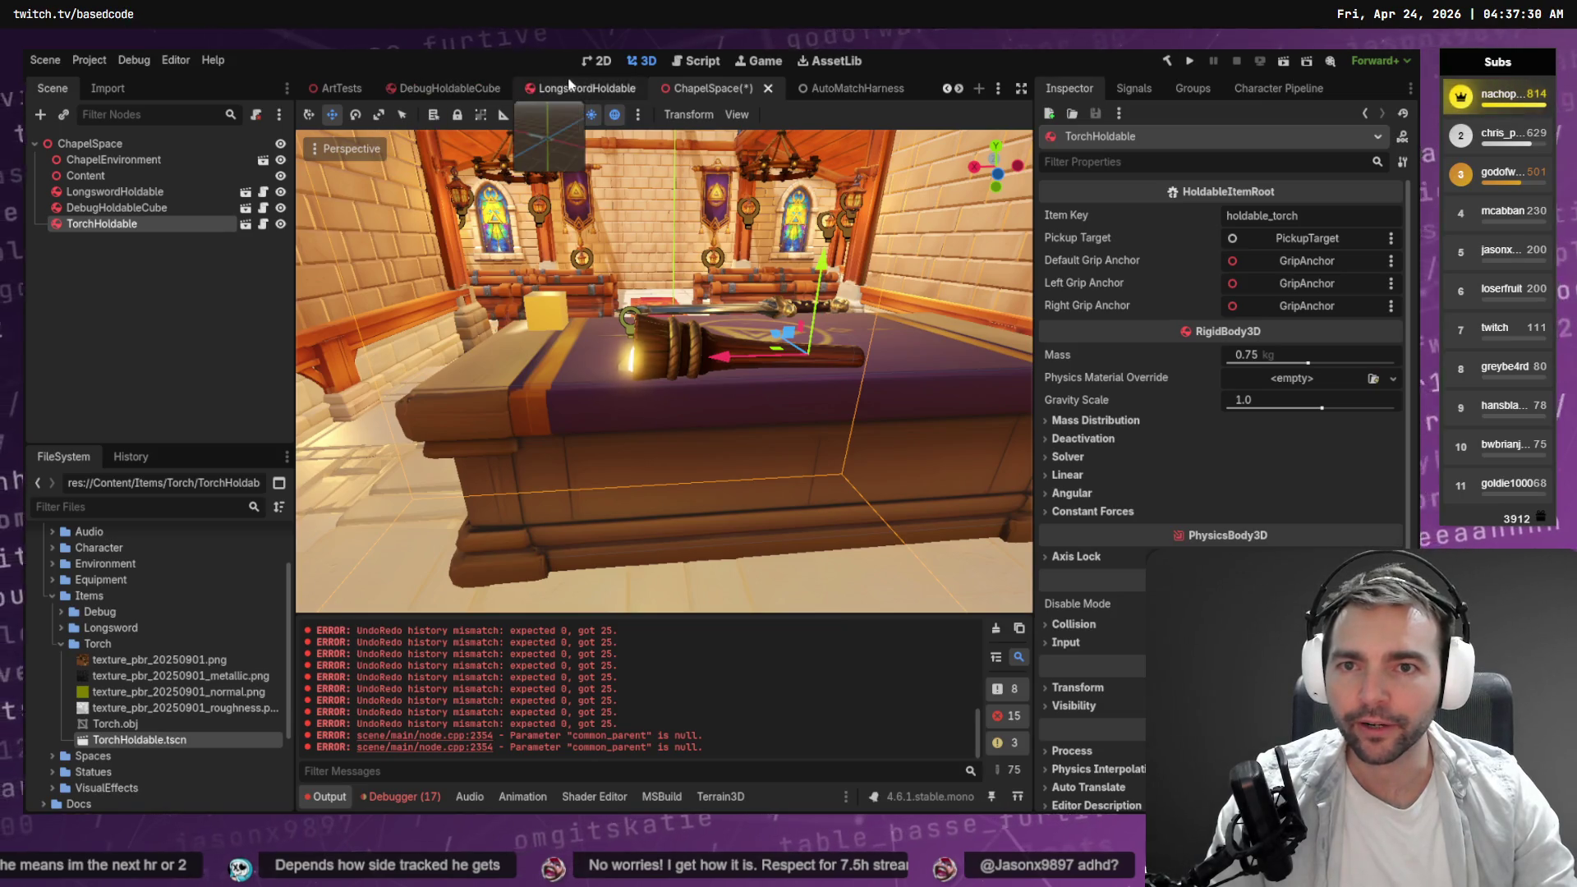
middle_click(454, 91)
left_click_drag(506, 323, 506, 323)
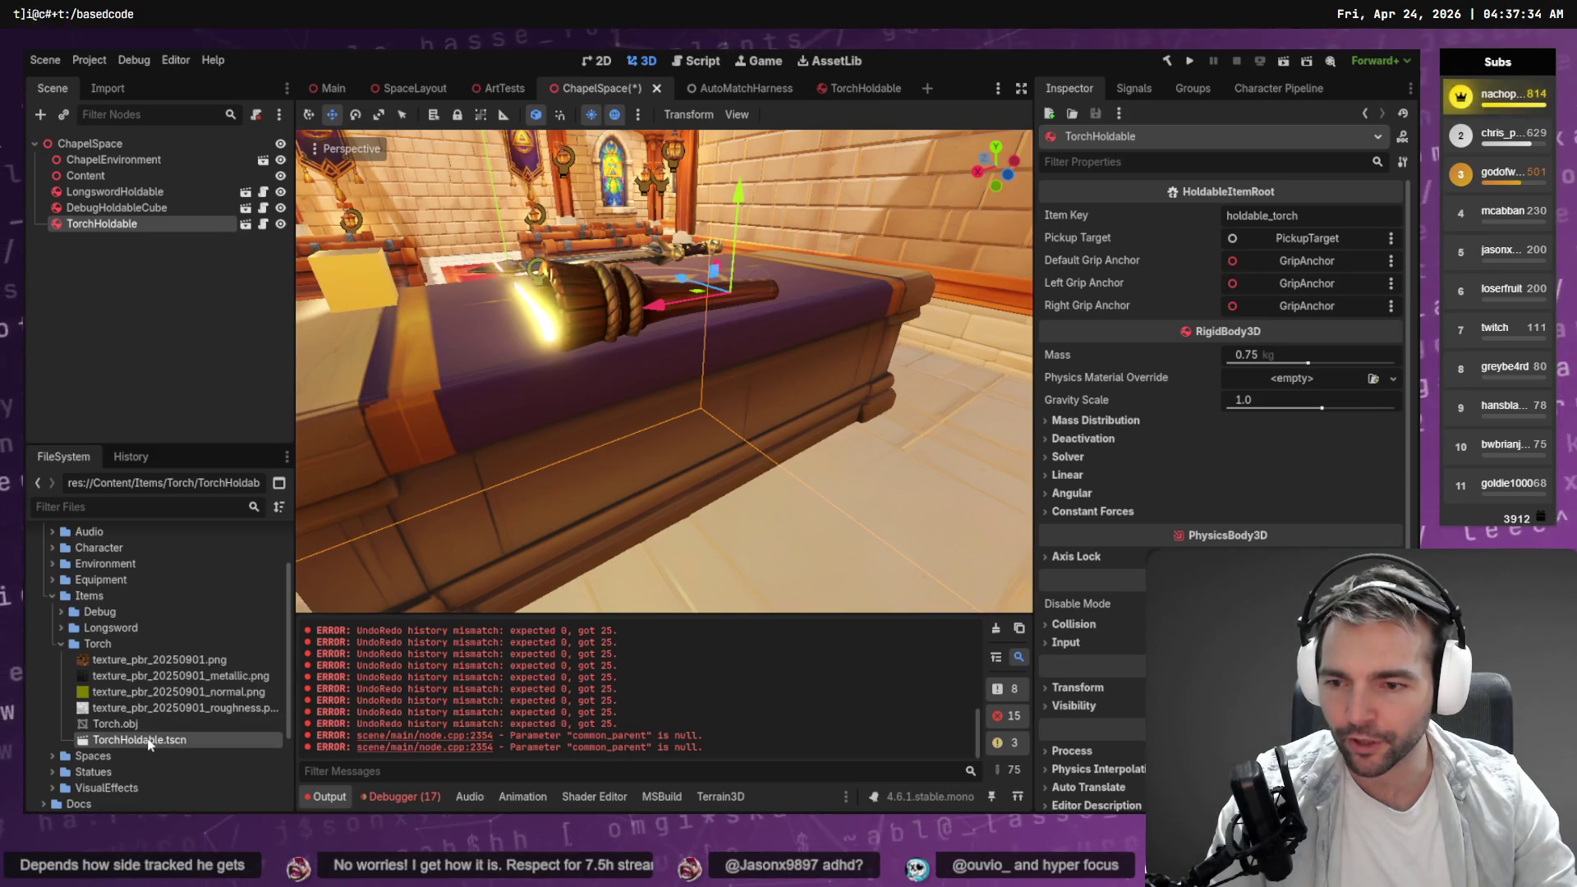
In the TorchHoldable scene, raise the GPUParticles3D flame slightly on the torch.
double_click(139, 740)
scroll(595, 465, "up", 5)
scroll(720, 423, "down", 5)
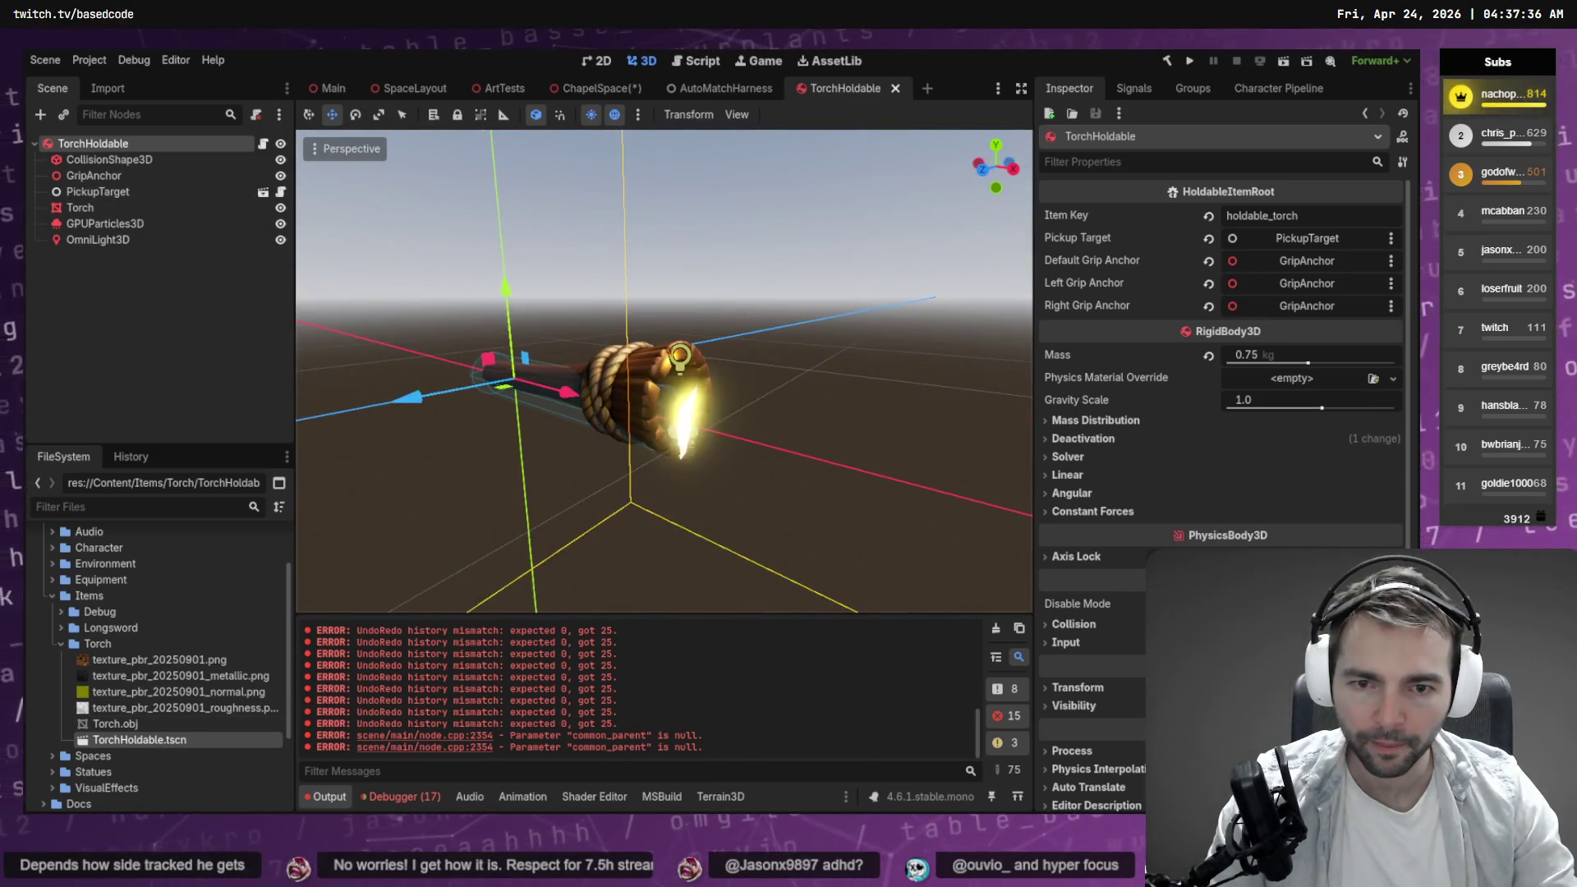
left_click_drag(720, 423, 486, 326)
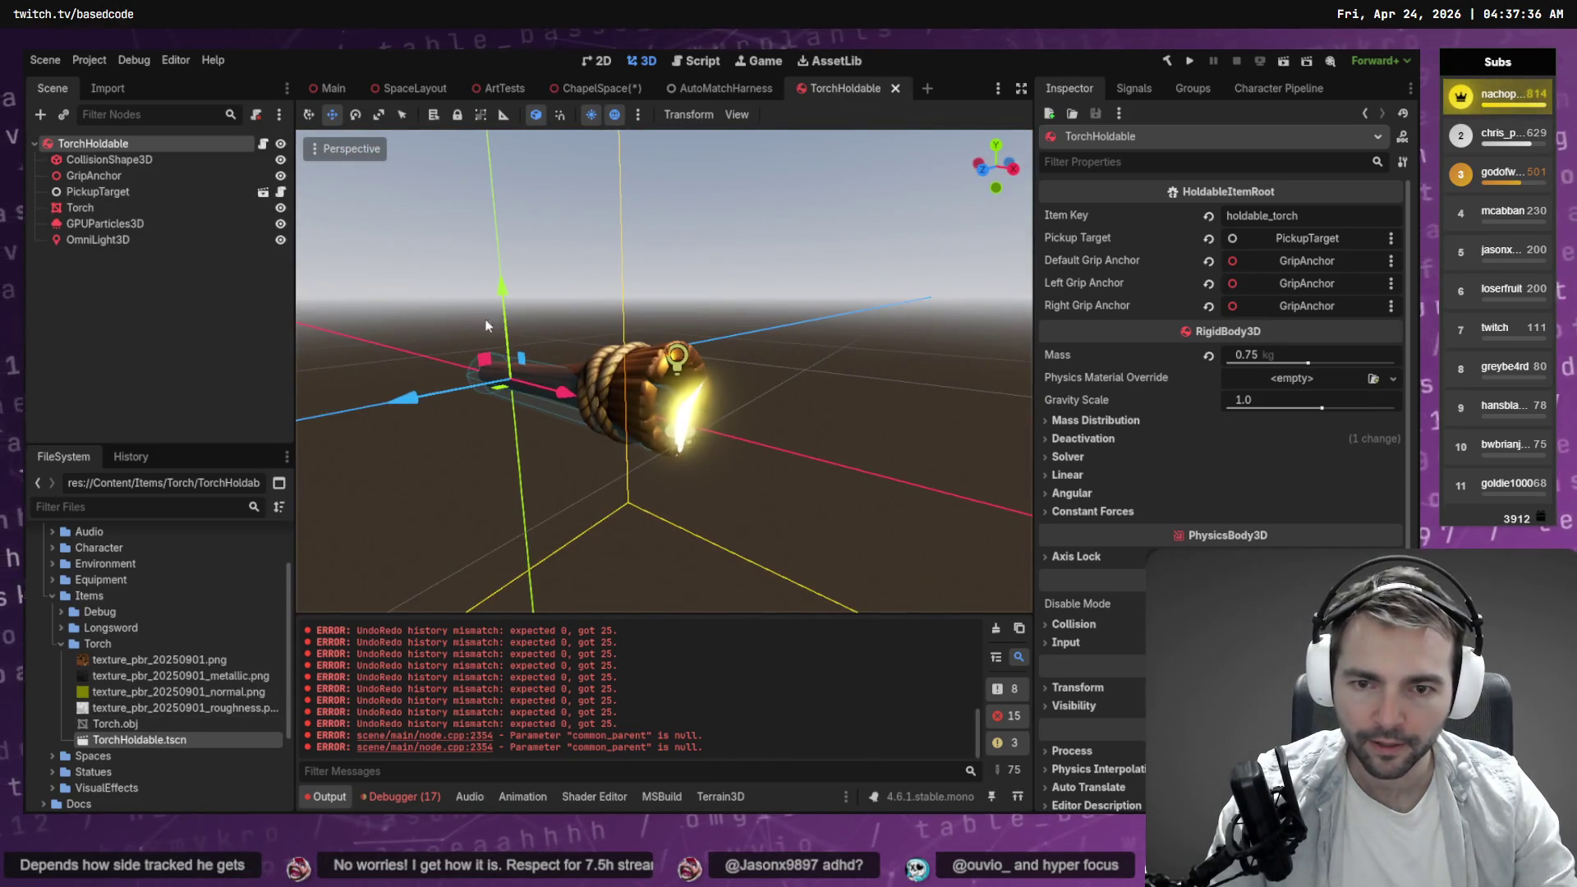
left_click(97, 222)
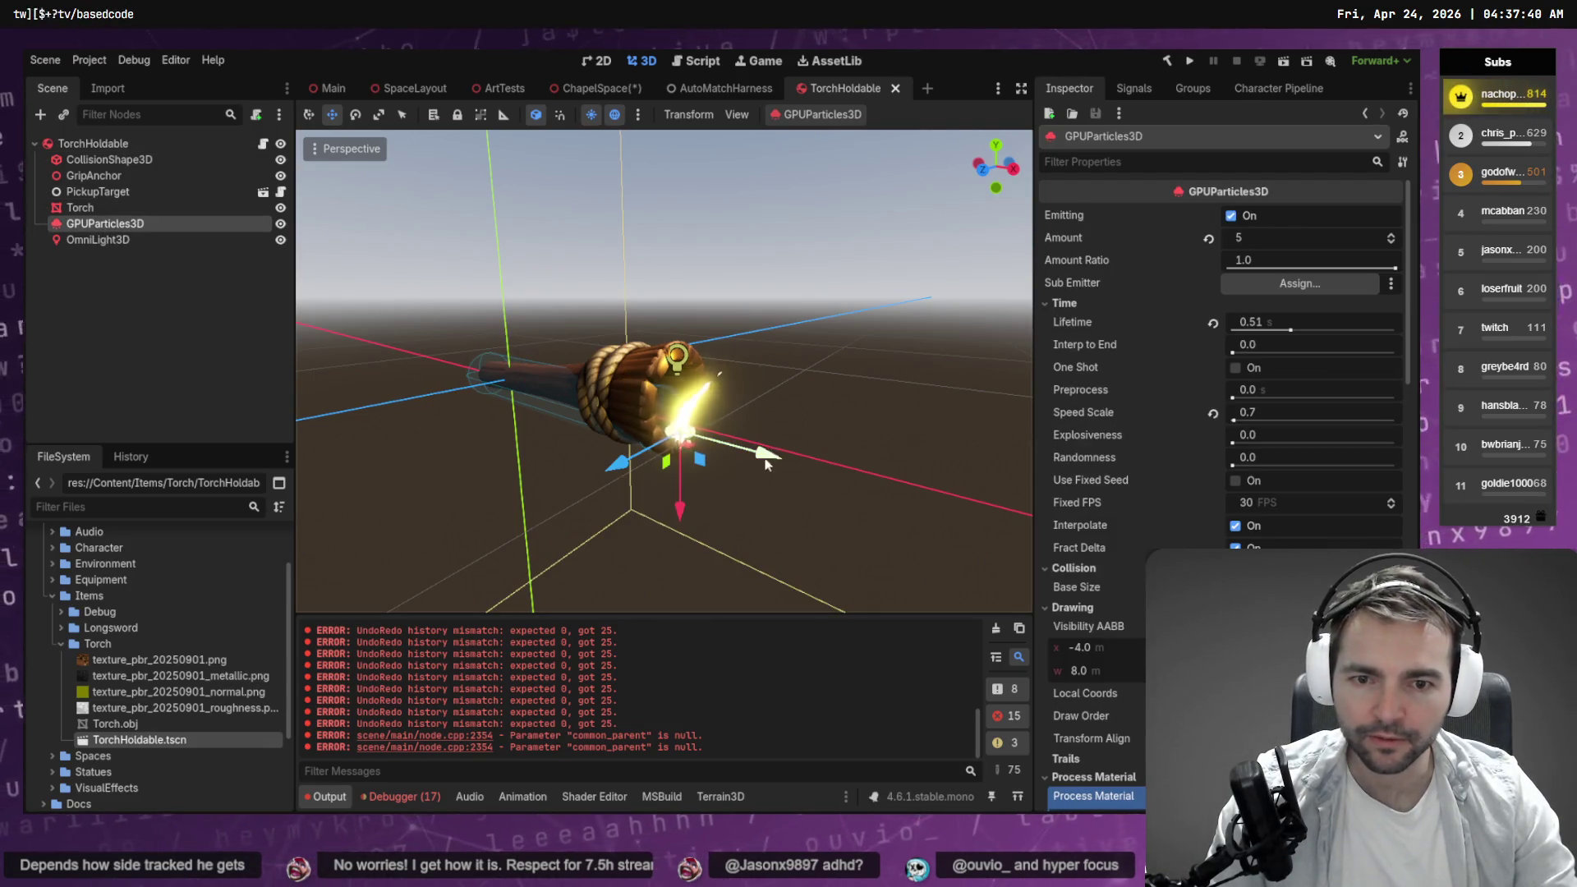
mouse_move(683, 515)
left_mouse_down()
mouse_move(690, 480)
mouse_move(764, 421)
mouse_move(715, 419)
mouse_move(801, 406)
mouse_move(838, 419)
left_mouse_up()
Deselect, save the TorchHoldable scene, and return to ChapelSpace.
left_click(866, 299)
key("ctrl+s")
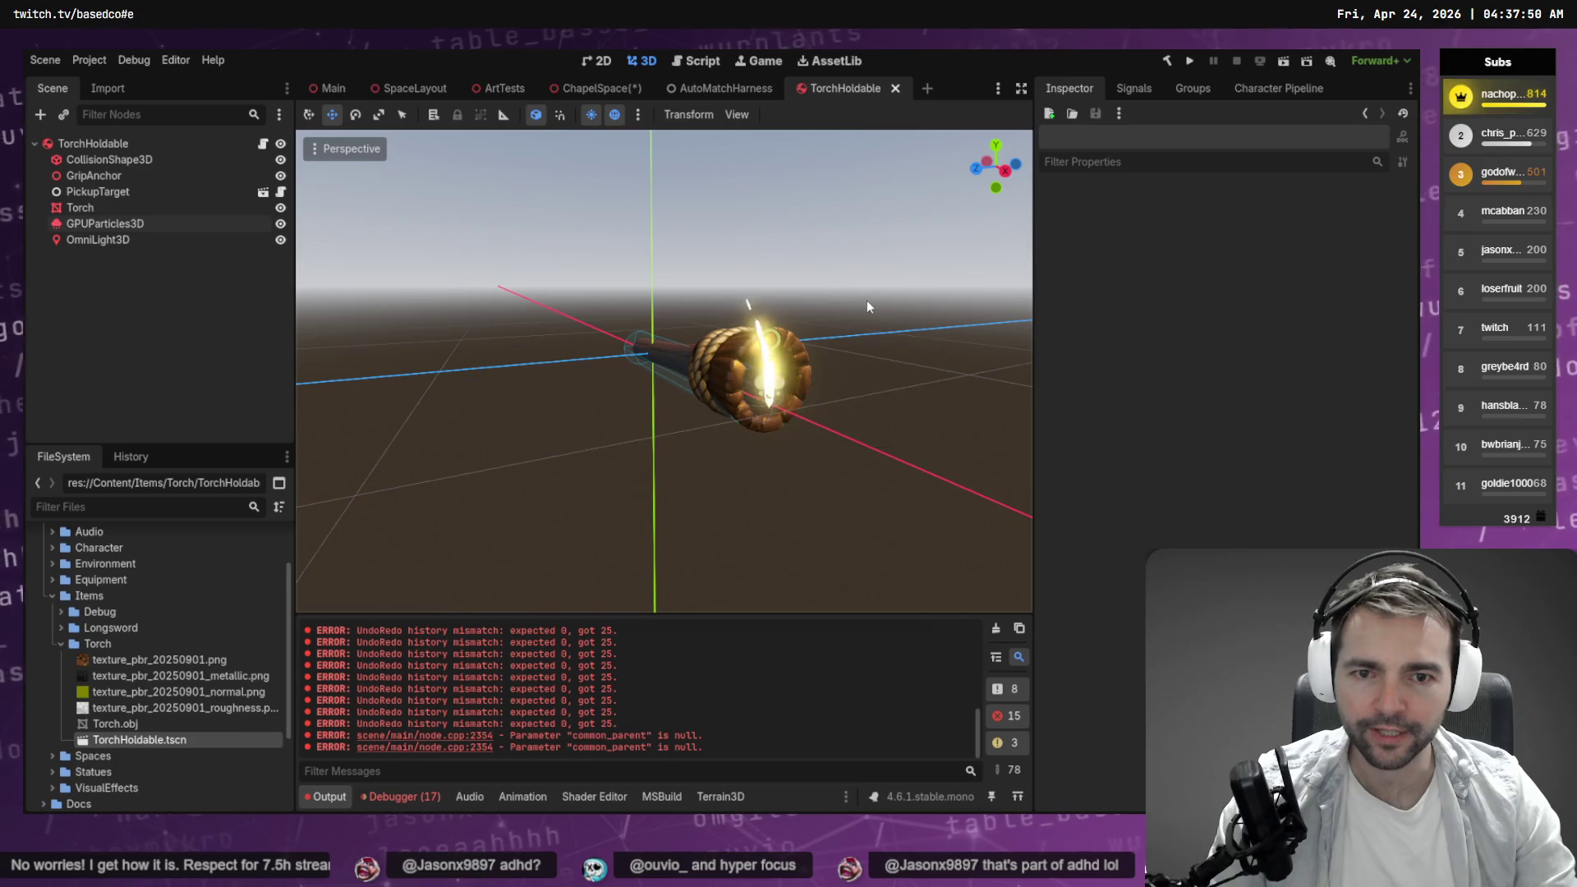
left_click(590, 88)
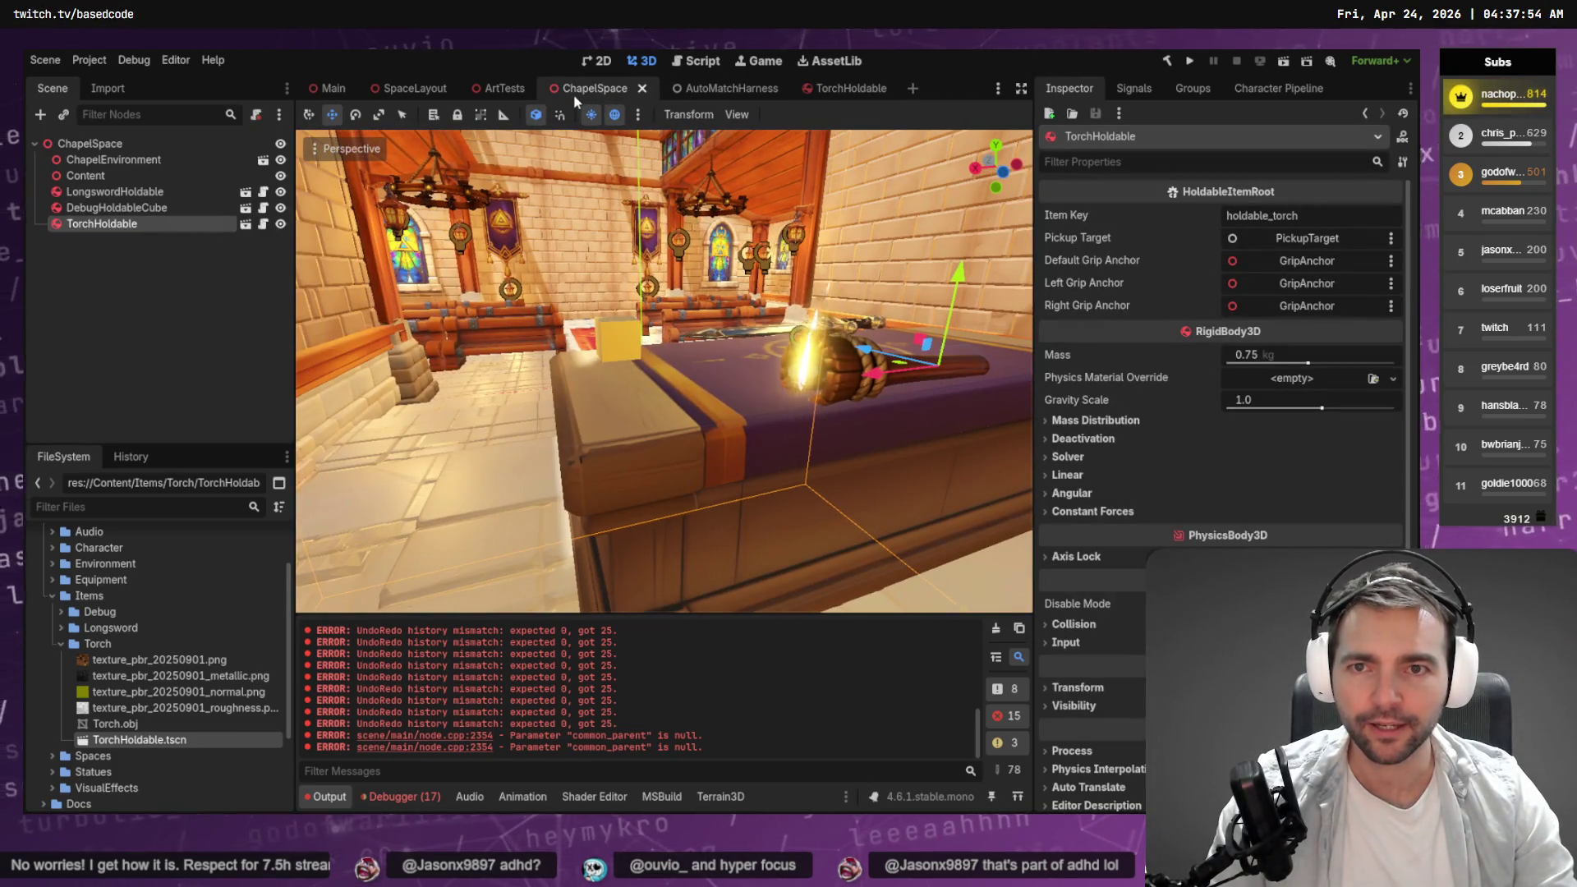
Fly the viewport camera back over the pews and altar cloth toward the torch.
key("s")
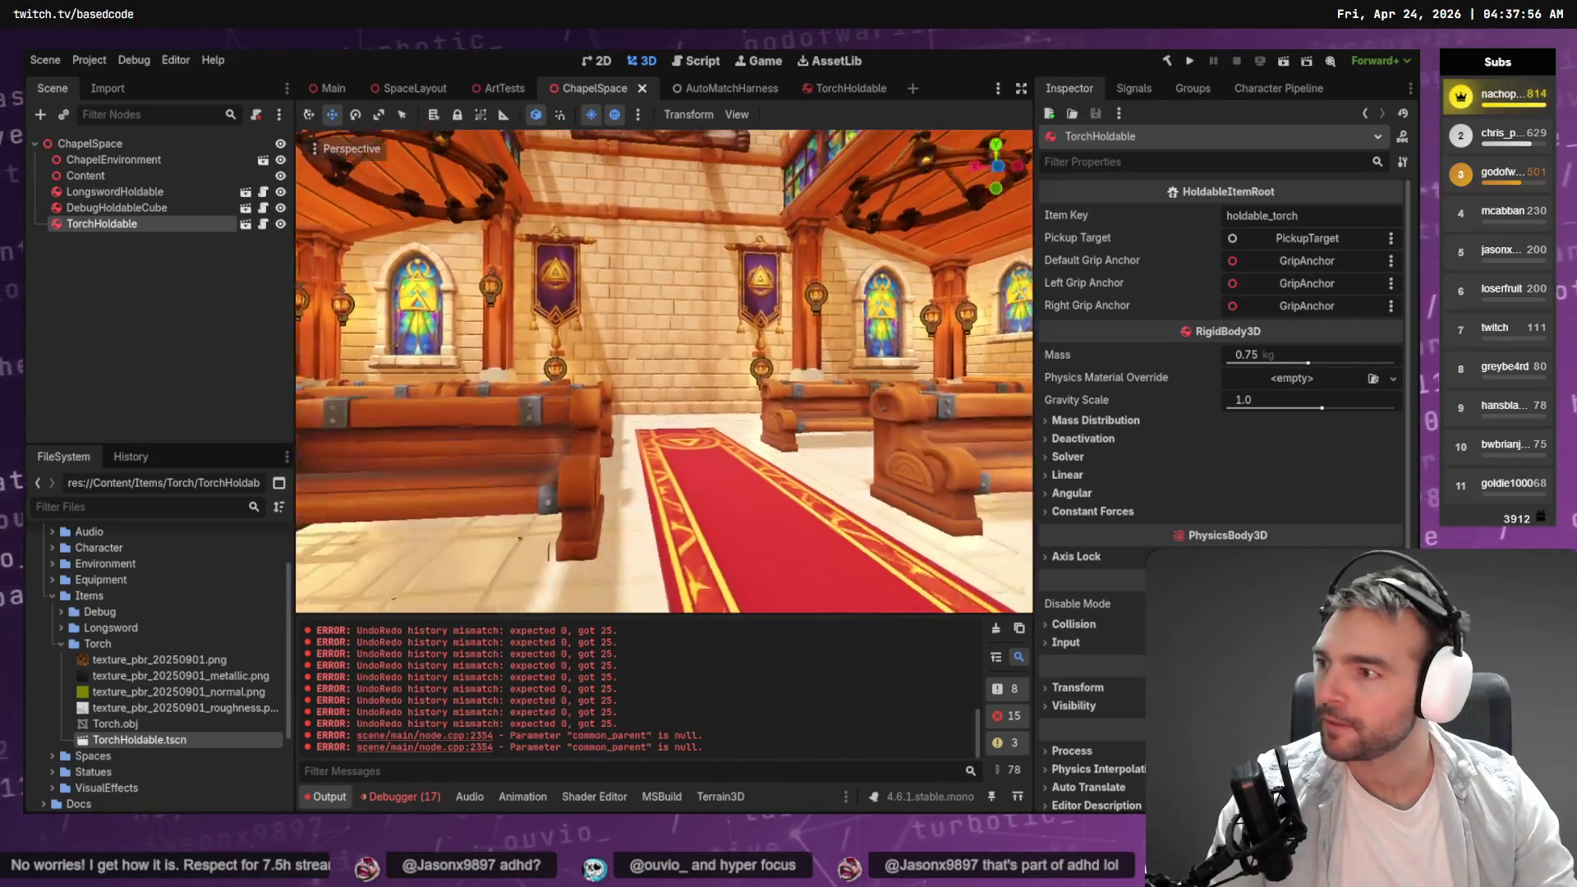
key("w")
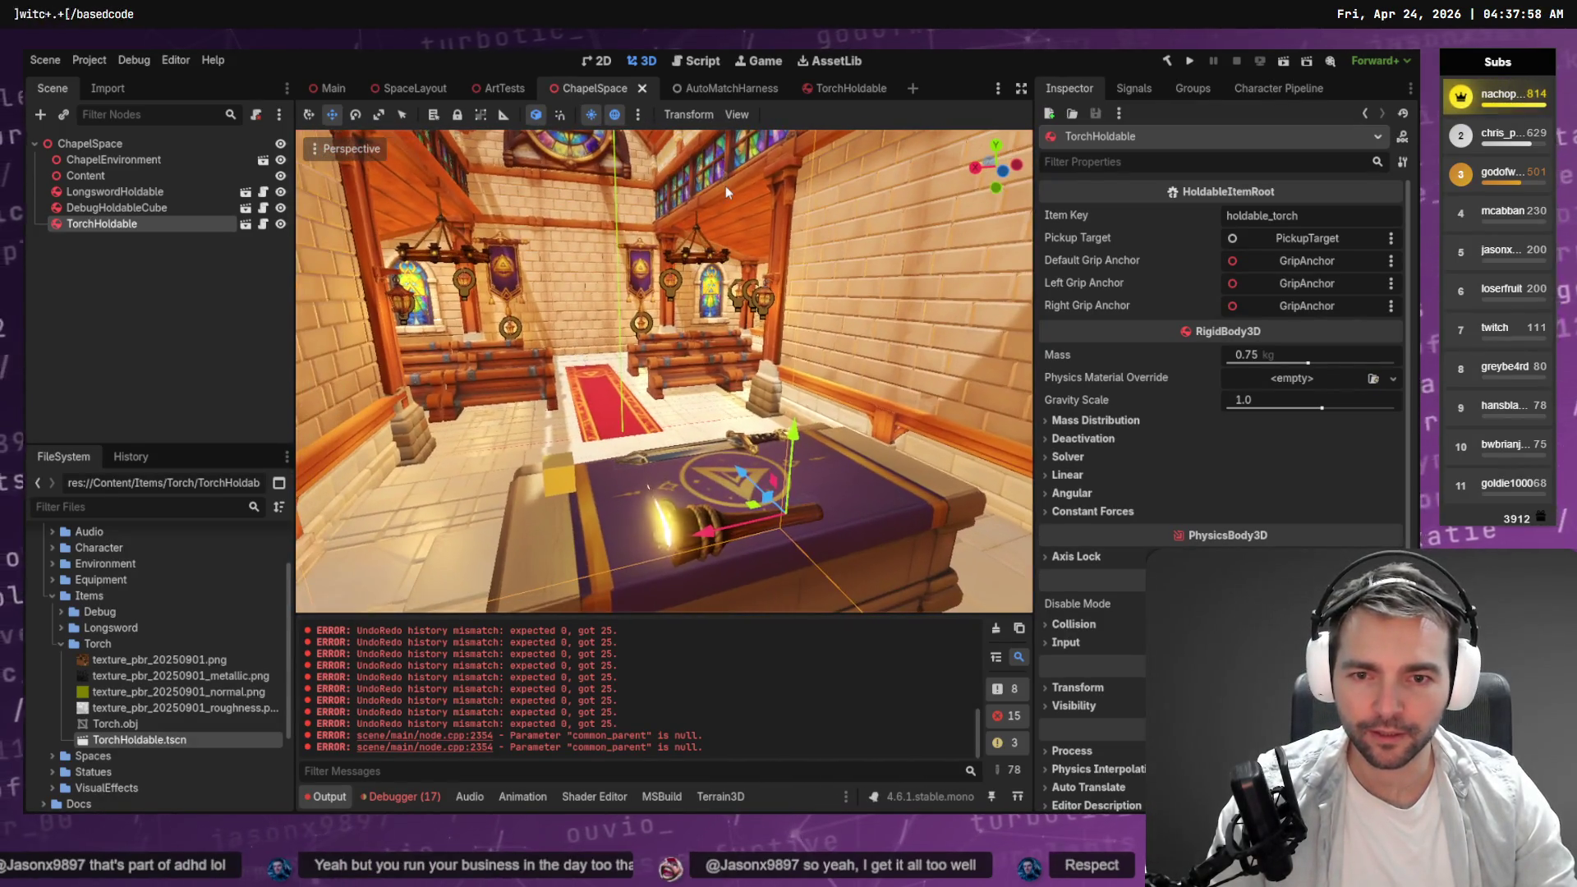
key("s")
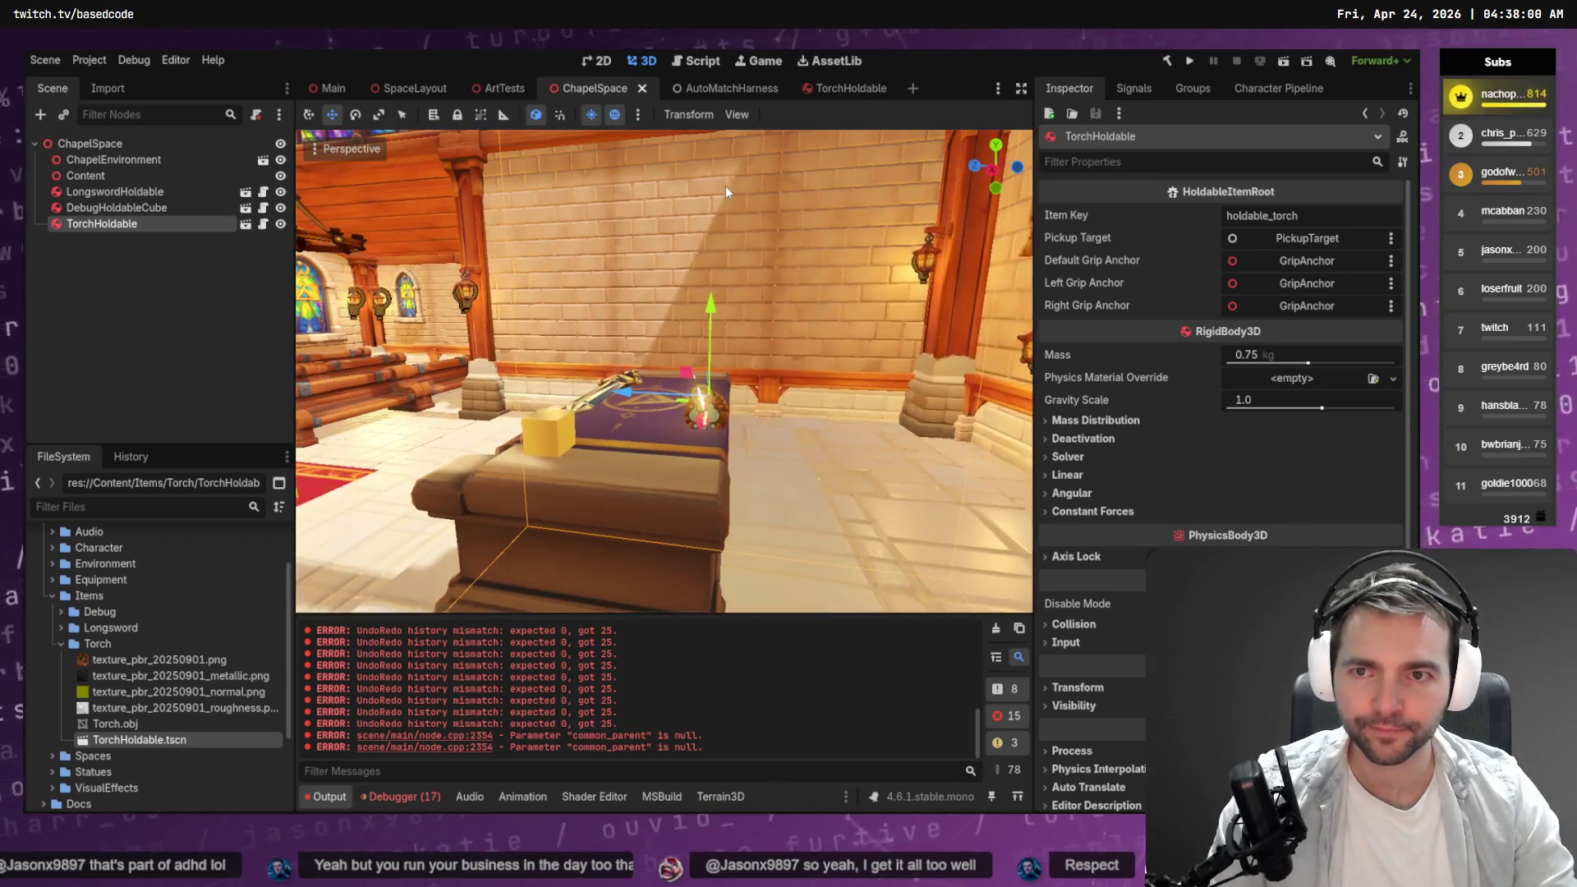
Frame the selected torch, then switch to the browser's wooden torch holder reference image.
key("alt+Tab")
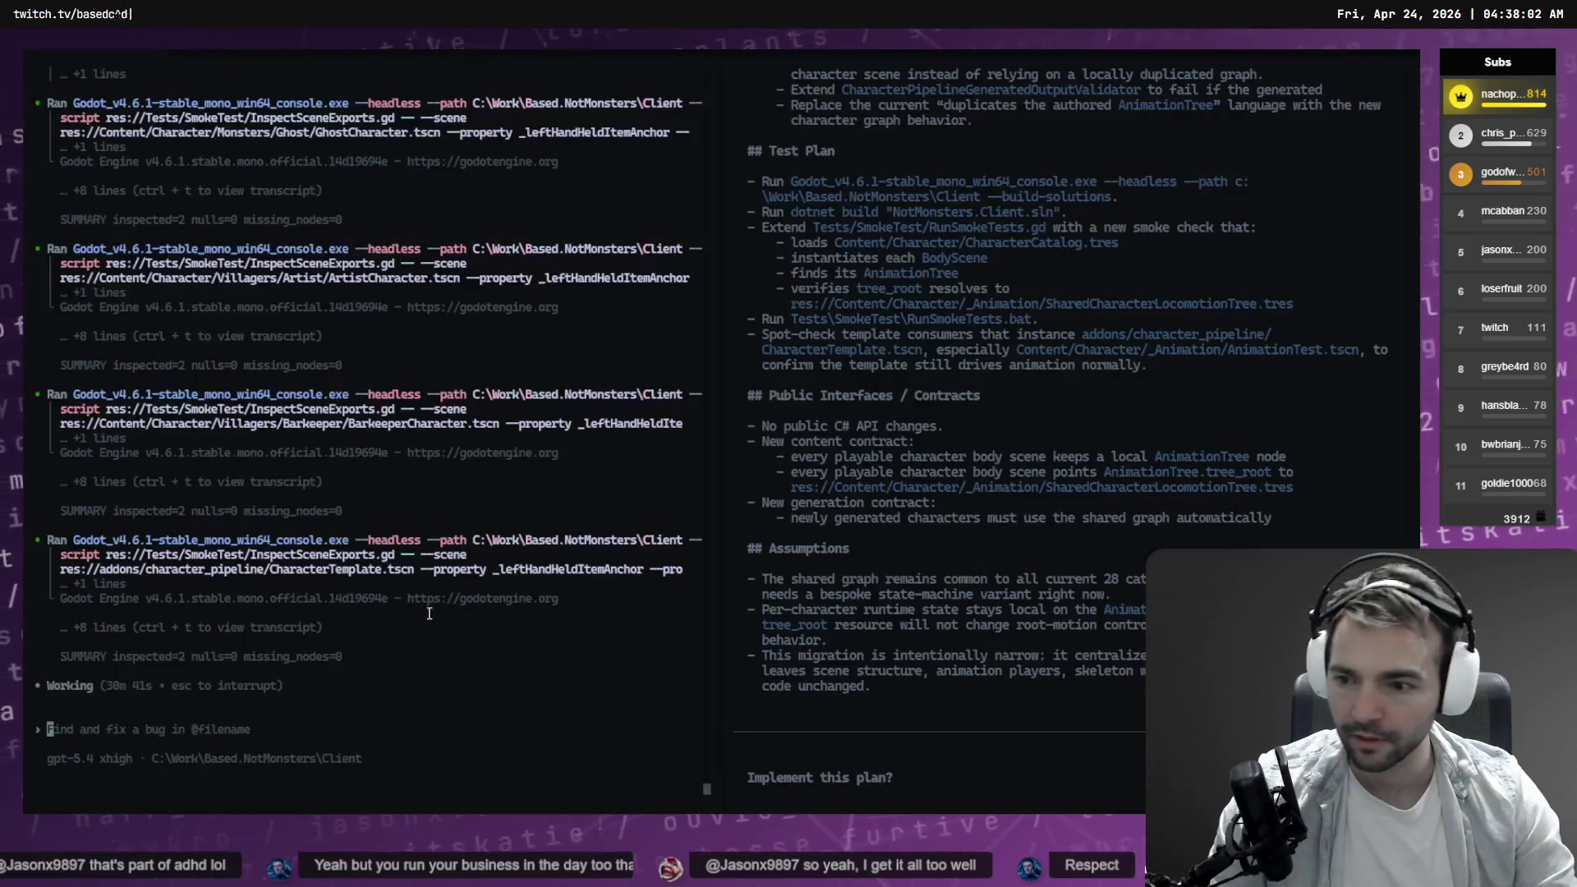
key("alt+Tab")
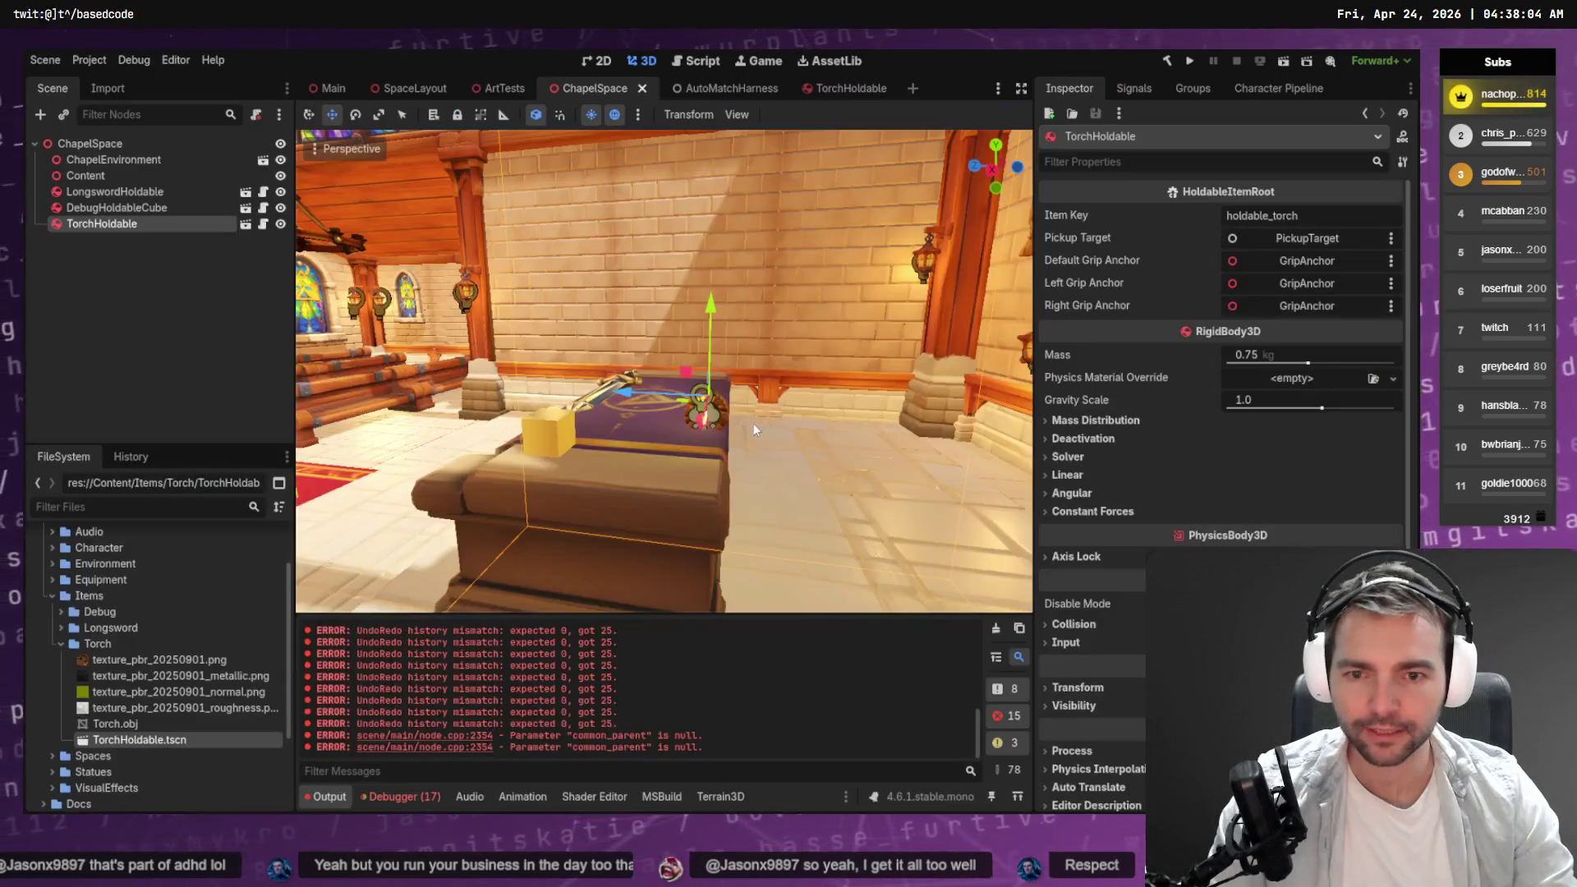
key("f")
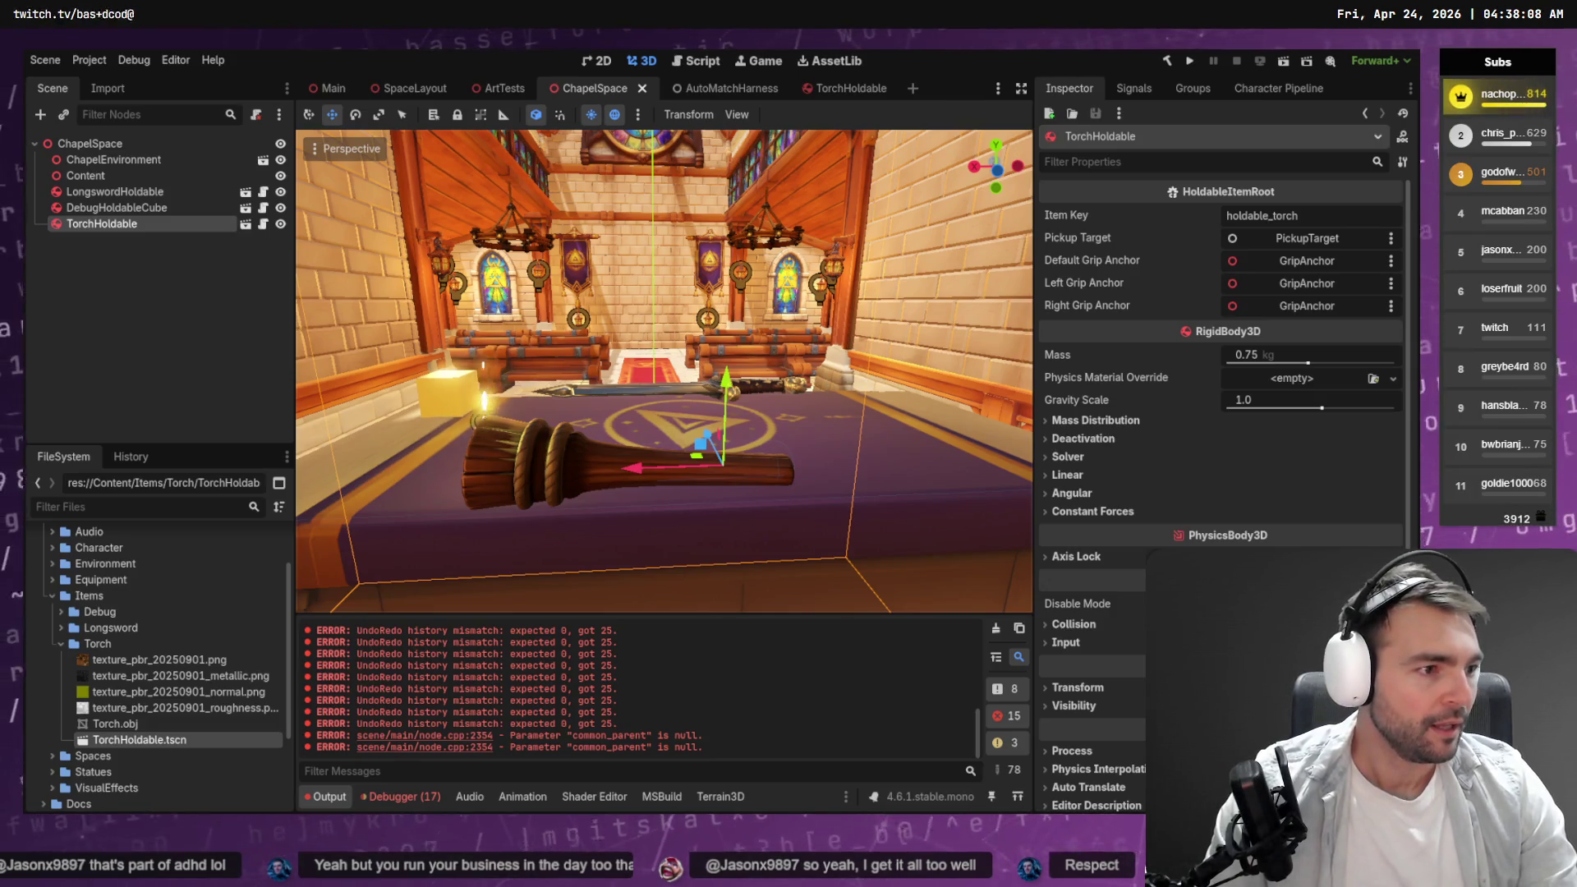
key("alt+Tab")
key("alt+Tab")
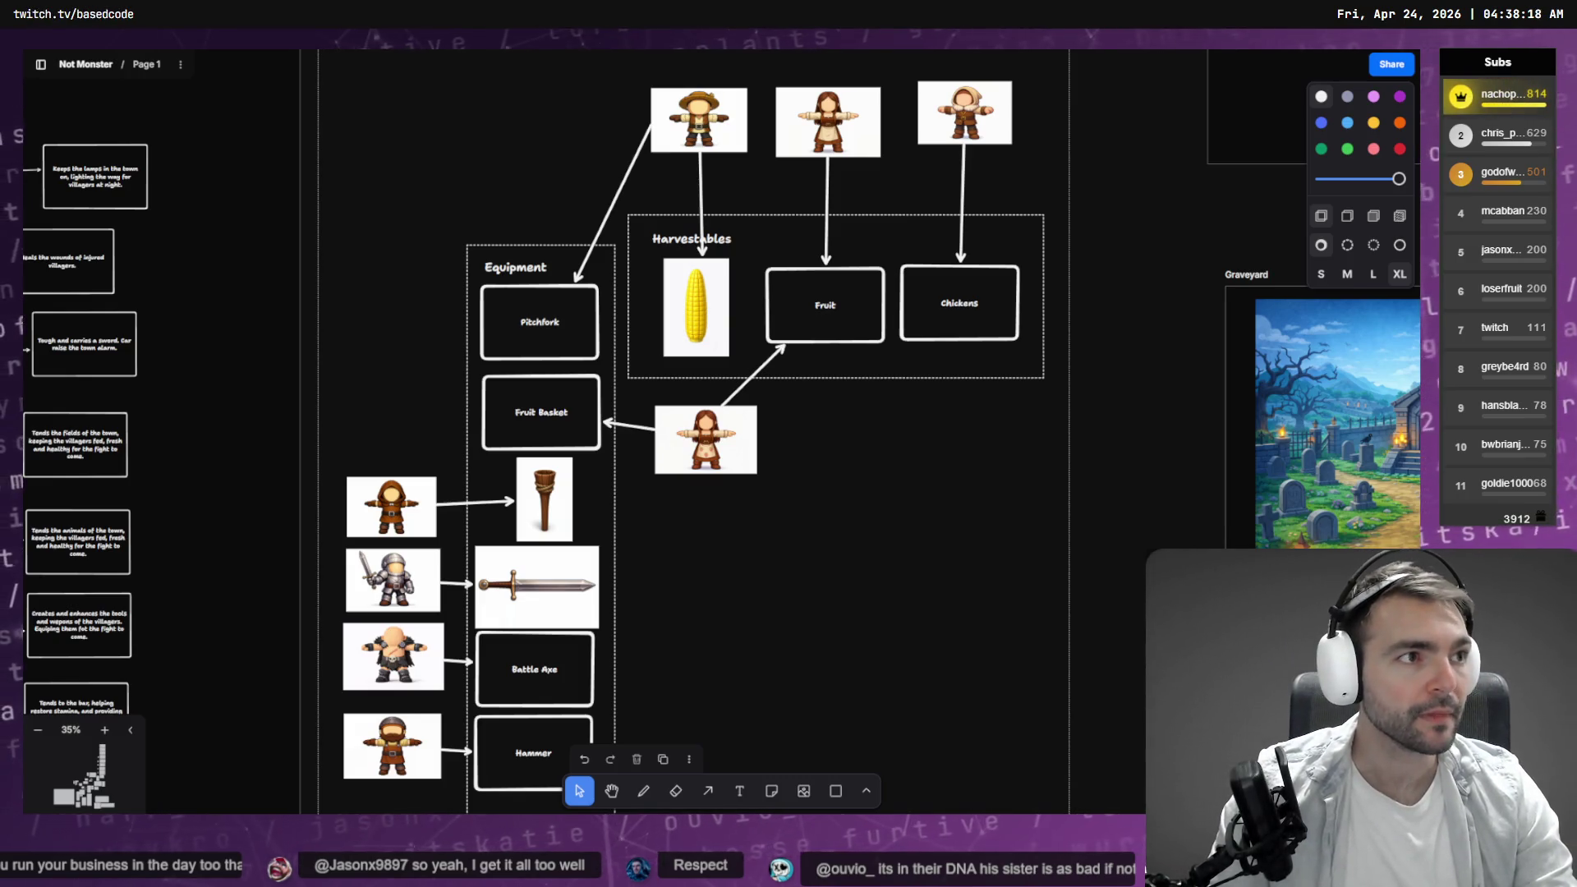
key("alt+Tab")
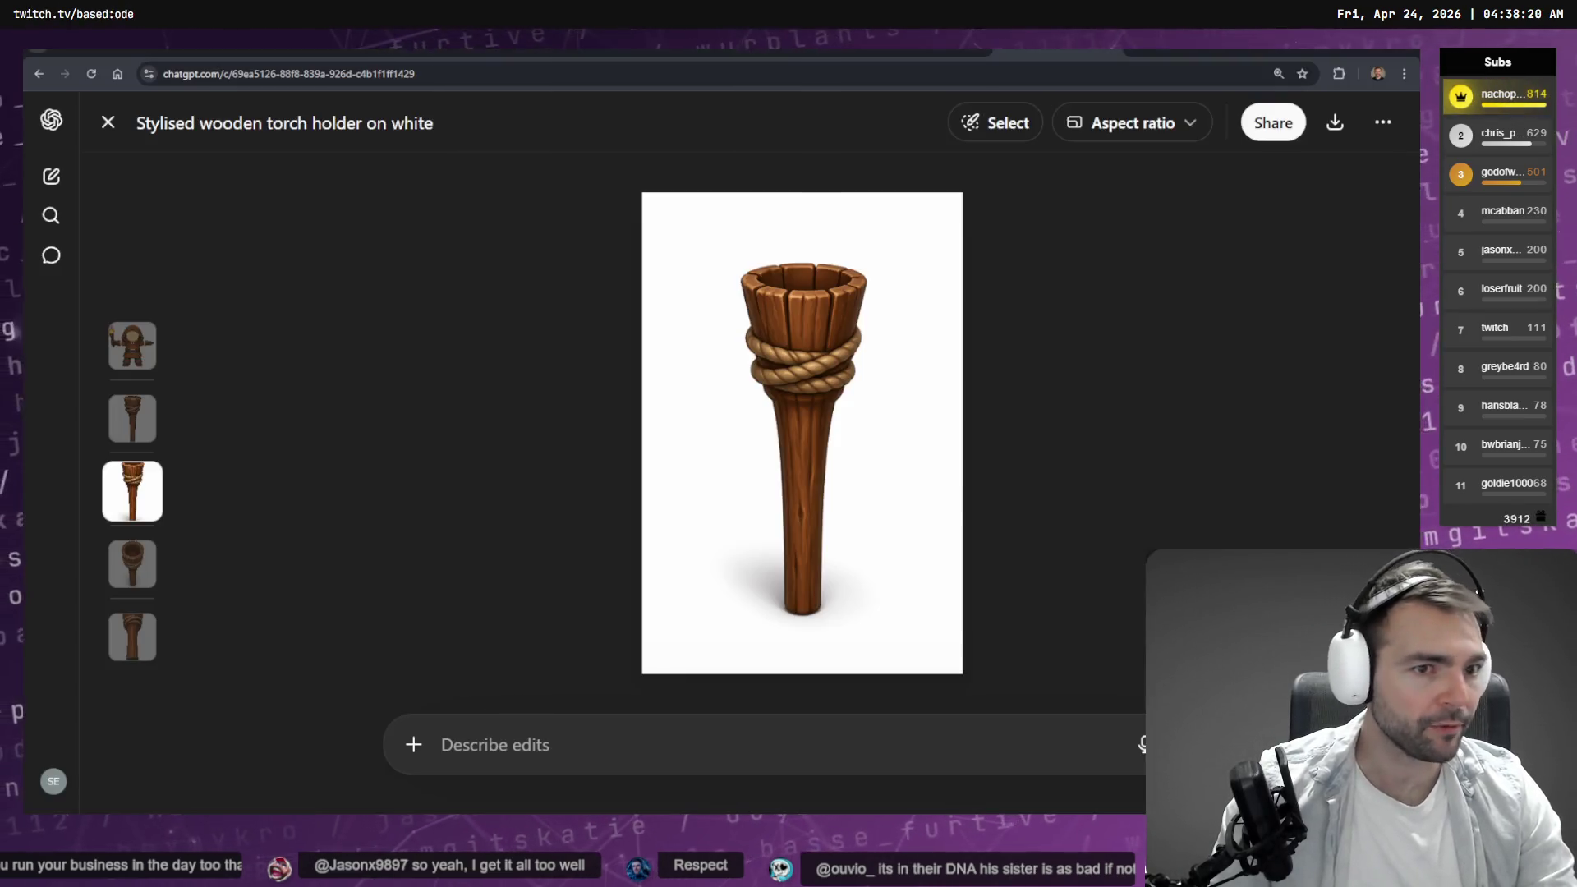
Copy the leafed geometric corn-on-the-cob image from the ChatGPT conversation to the clipboard.
left_click(1115, 54)
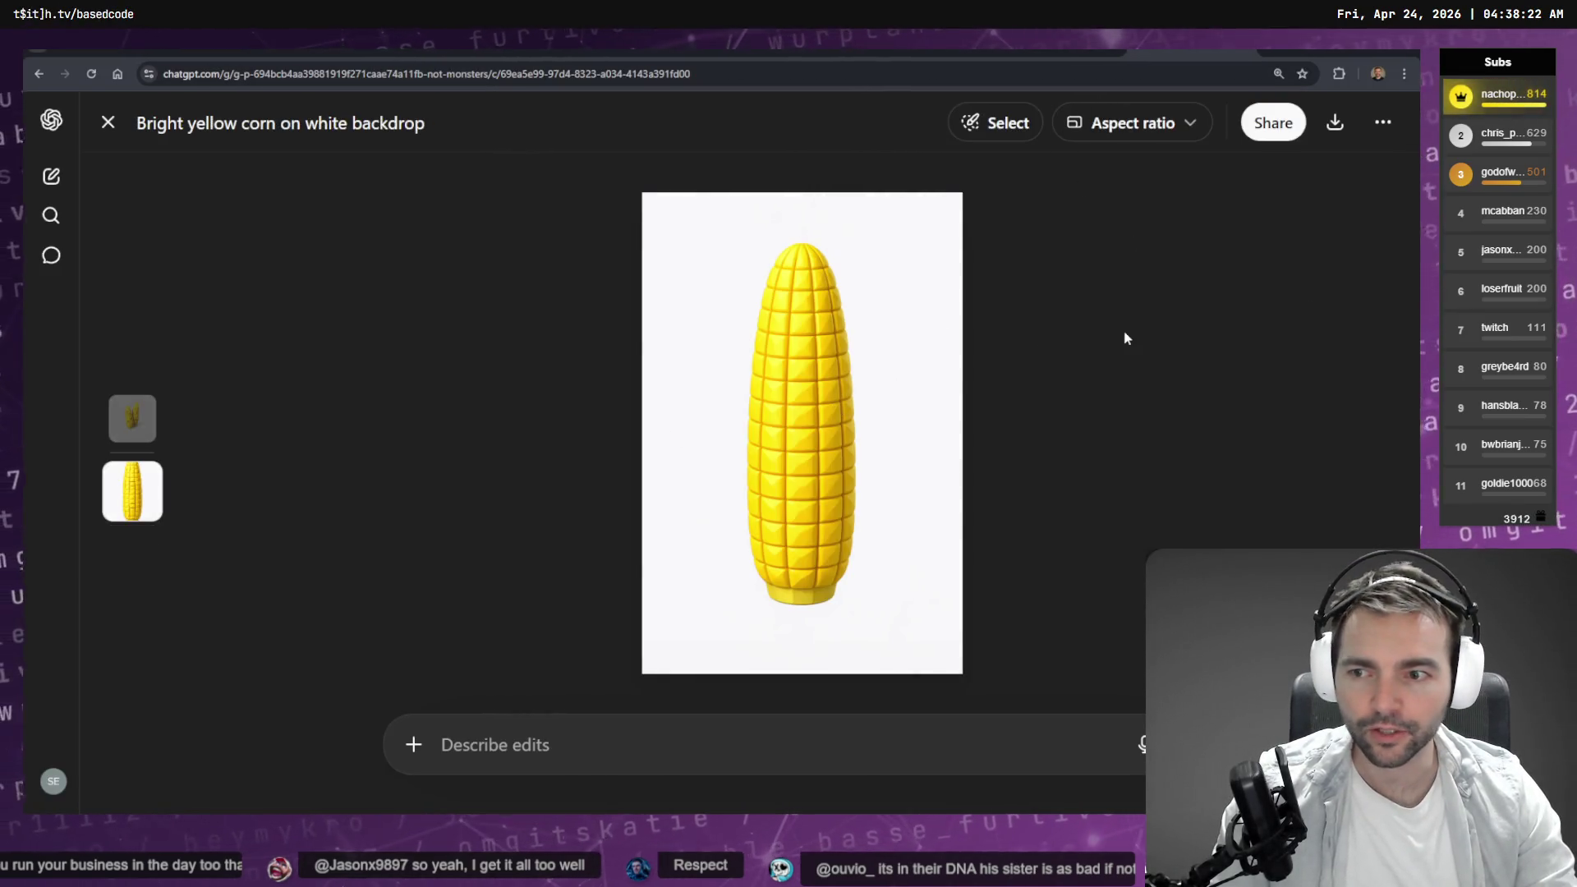
key("Escape")
scroll(866, 556, "down", 5)
scroll(828, 431, "up", 2)
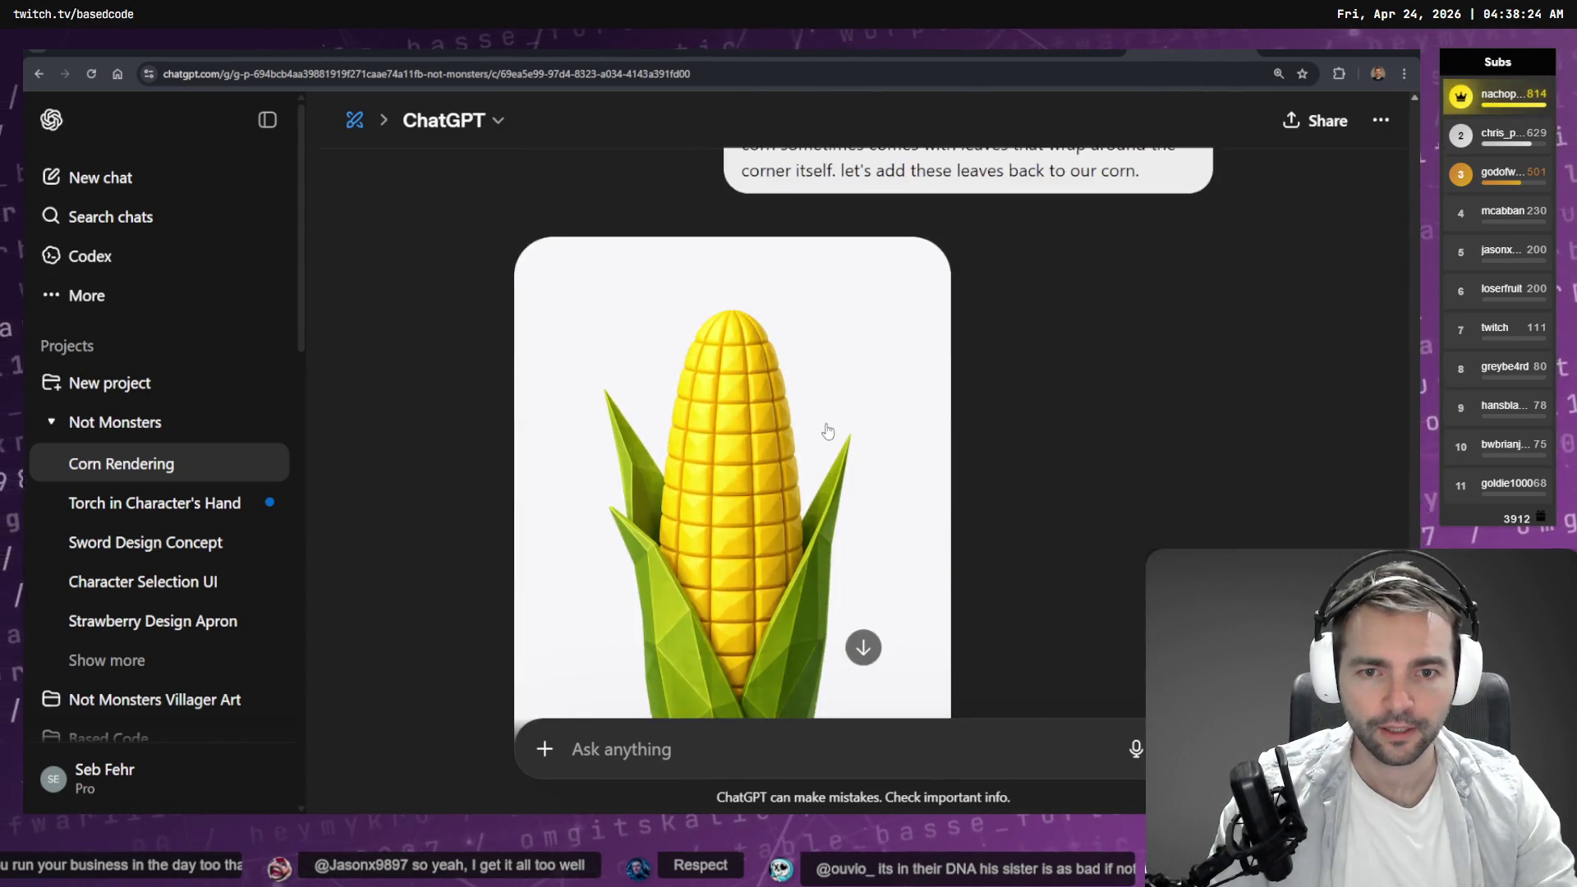
scroll(828, 431, "down", 2)
left_click(809, 403)
right_click(918, 402)
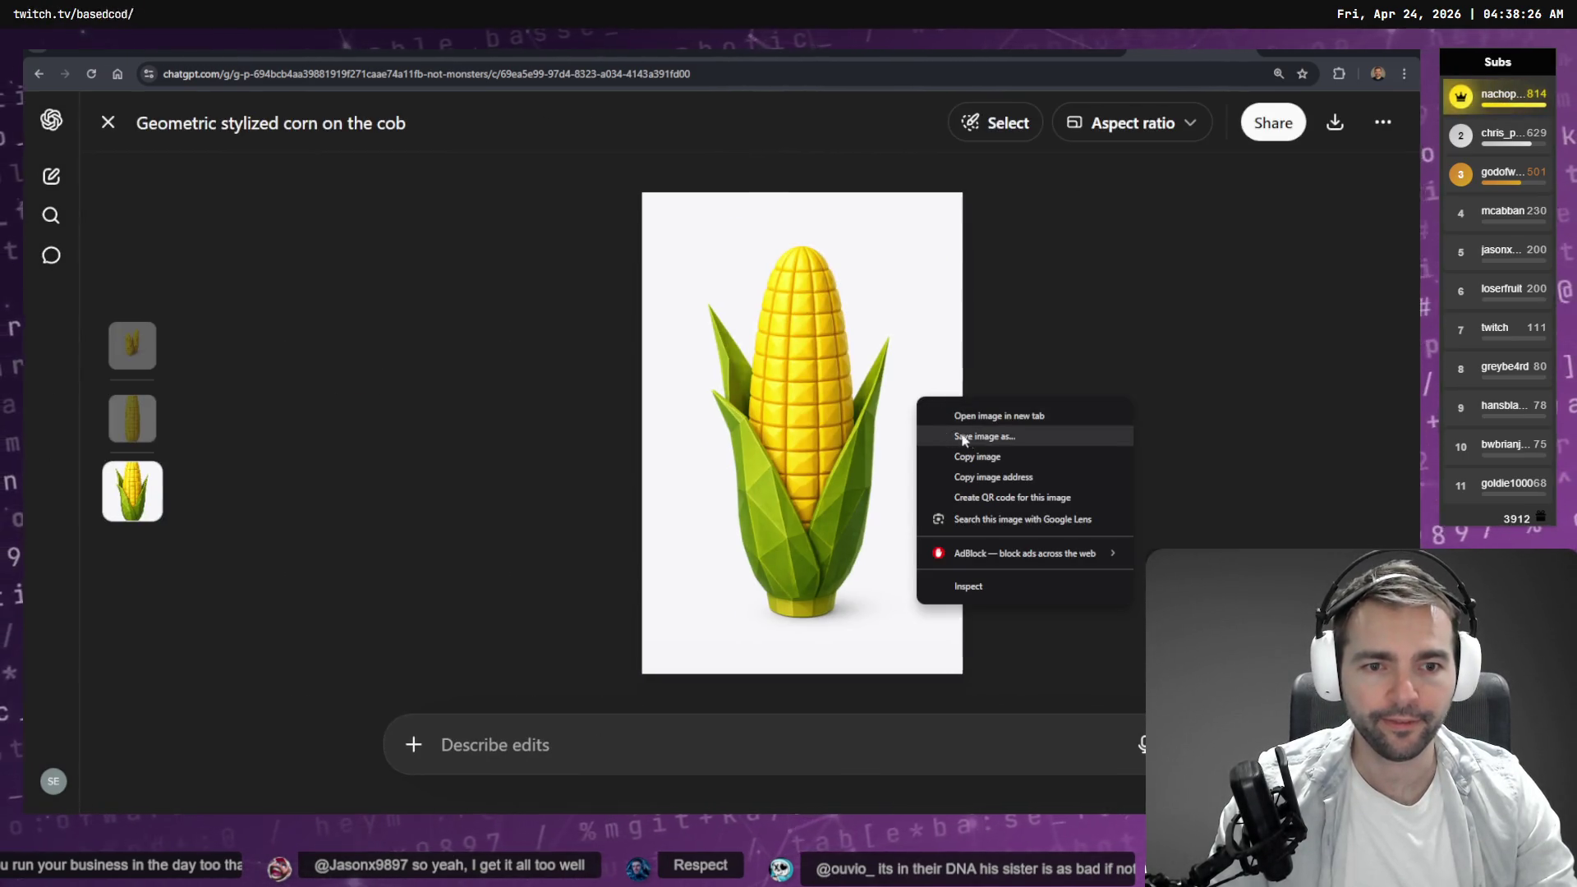
left_click(1041, 433)
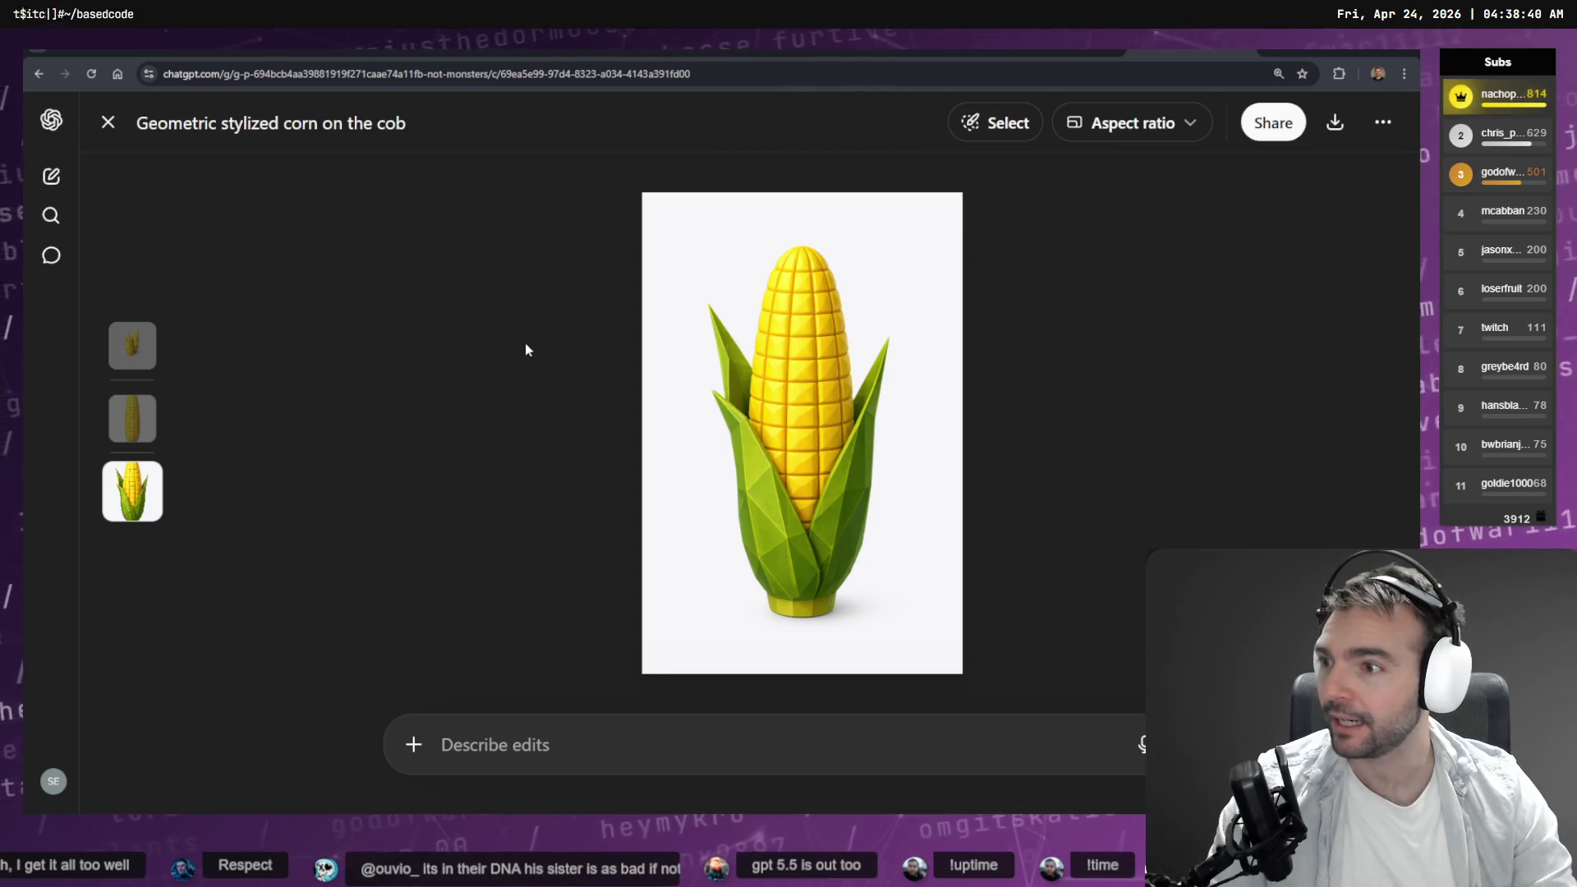
Switch Chrome to another profile and open its Music bookmarks folder.
key("ctrl+t")
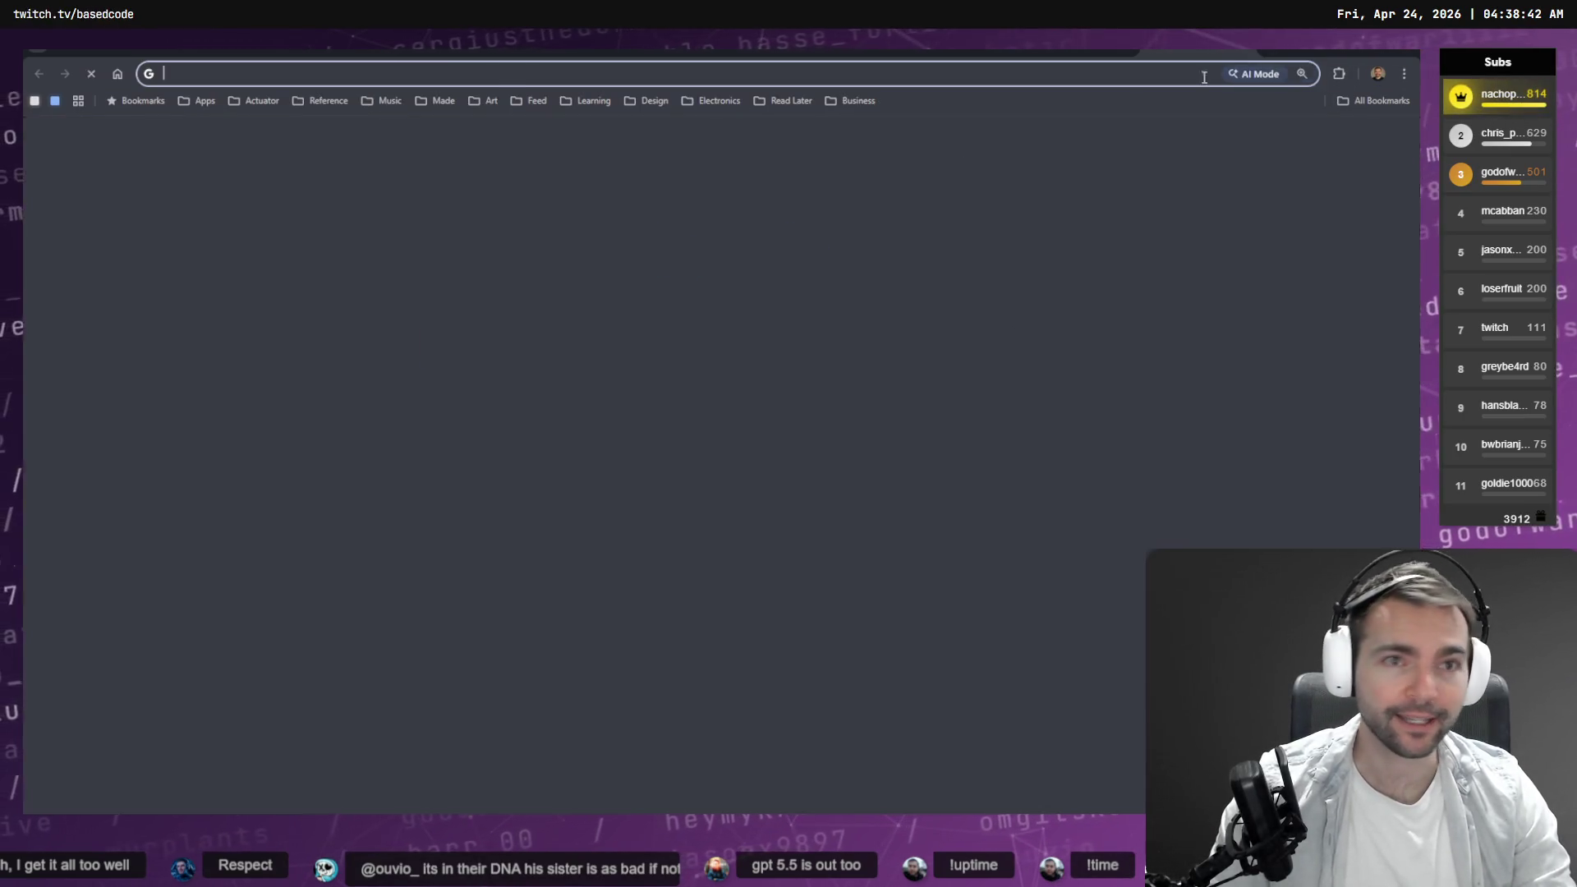
left_click(200, 101)
key("Escape")
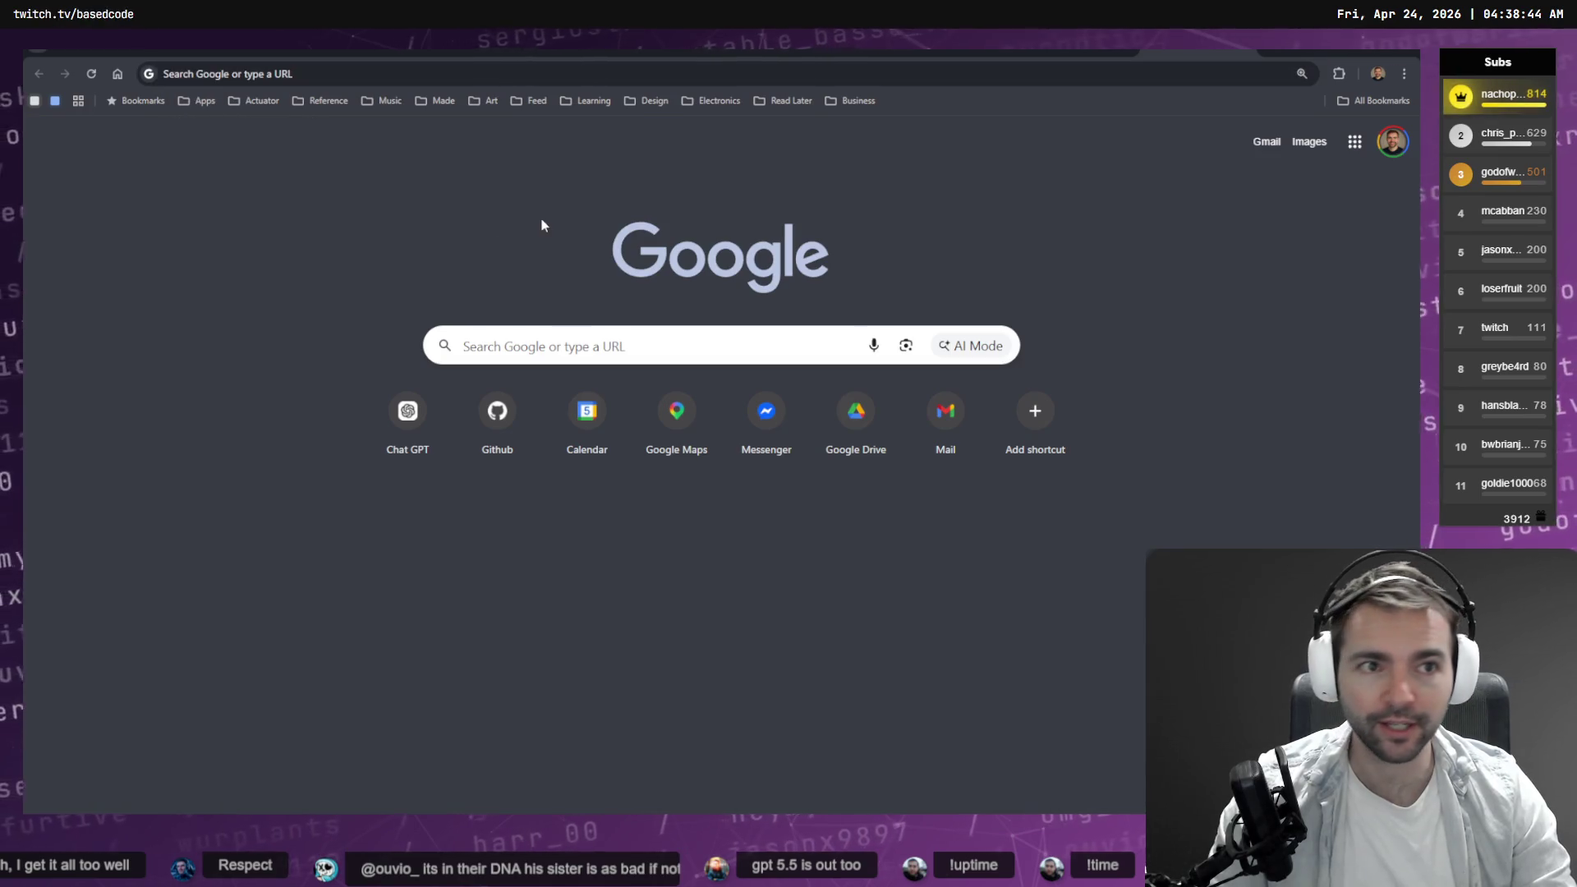
key("ctrl+w")
key("ctrl+shift+m")
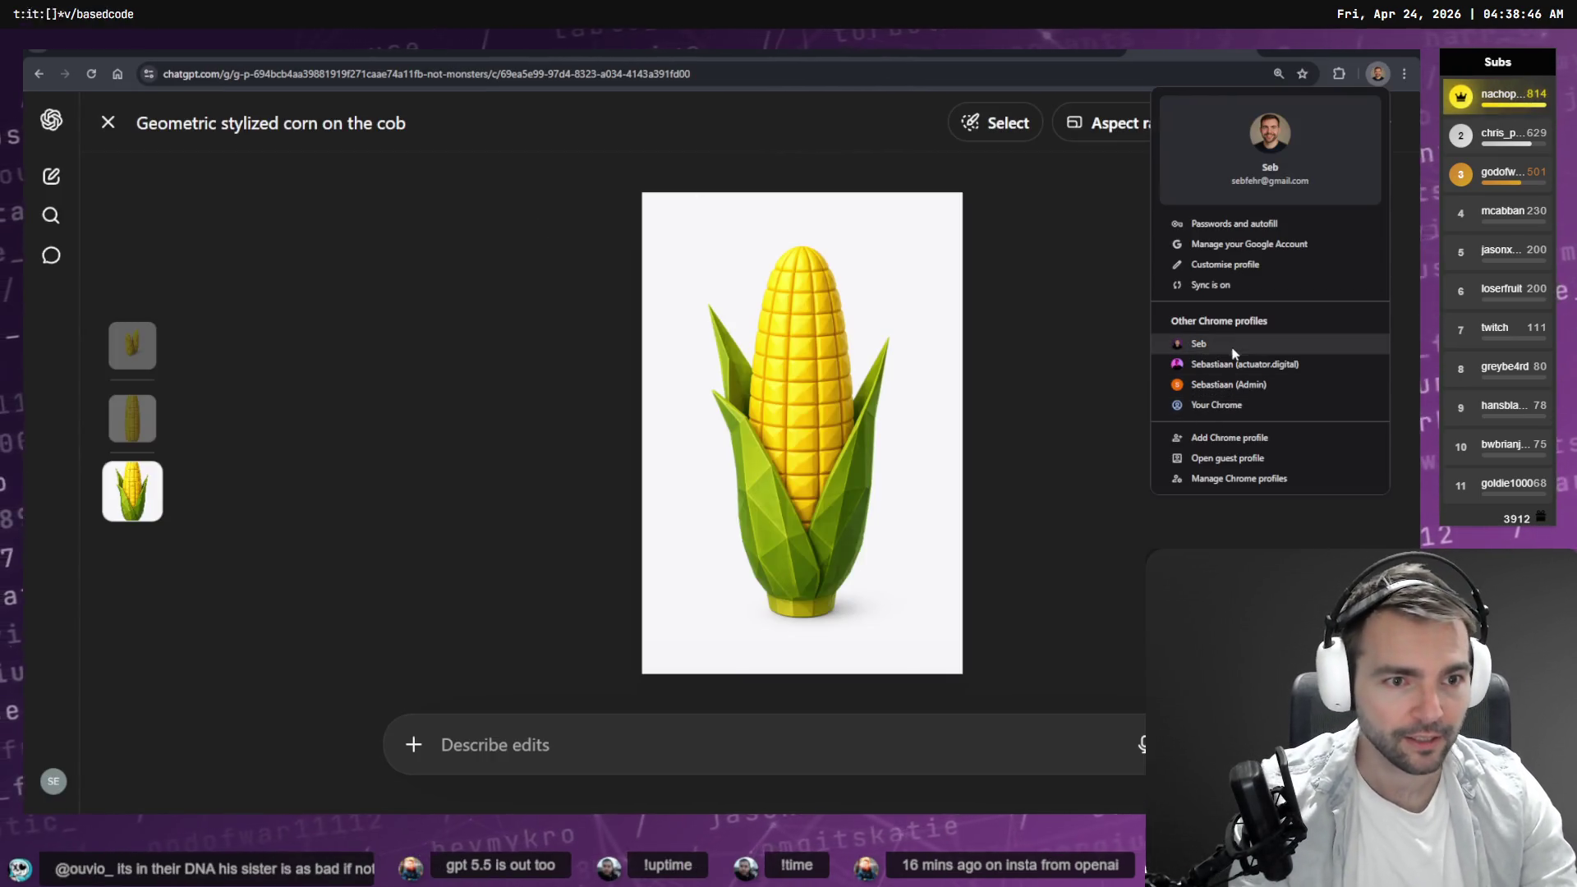
left_click(1236, 358)
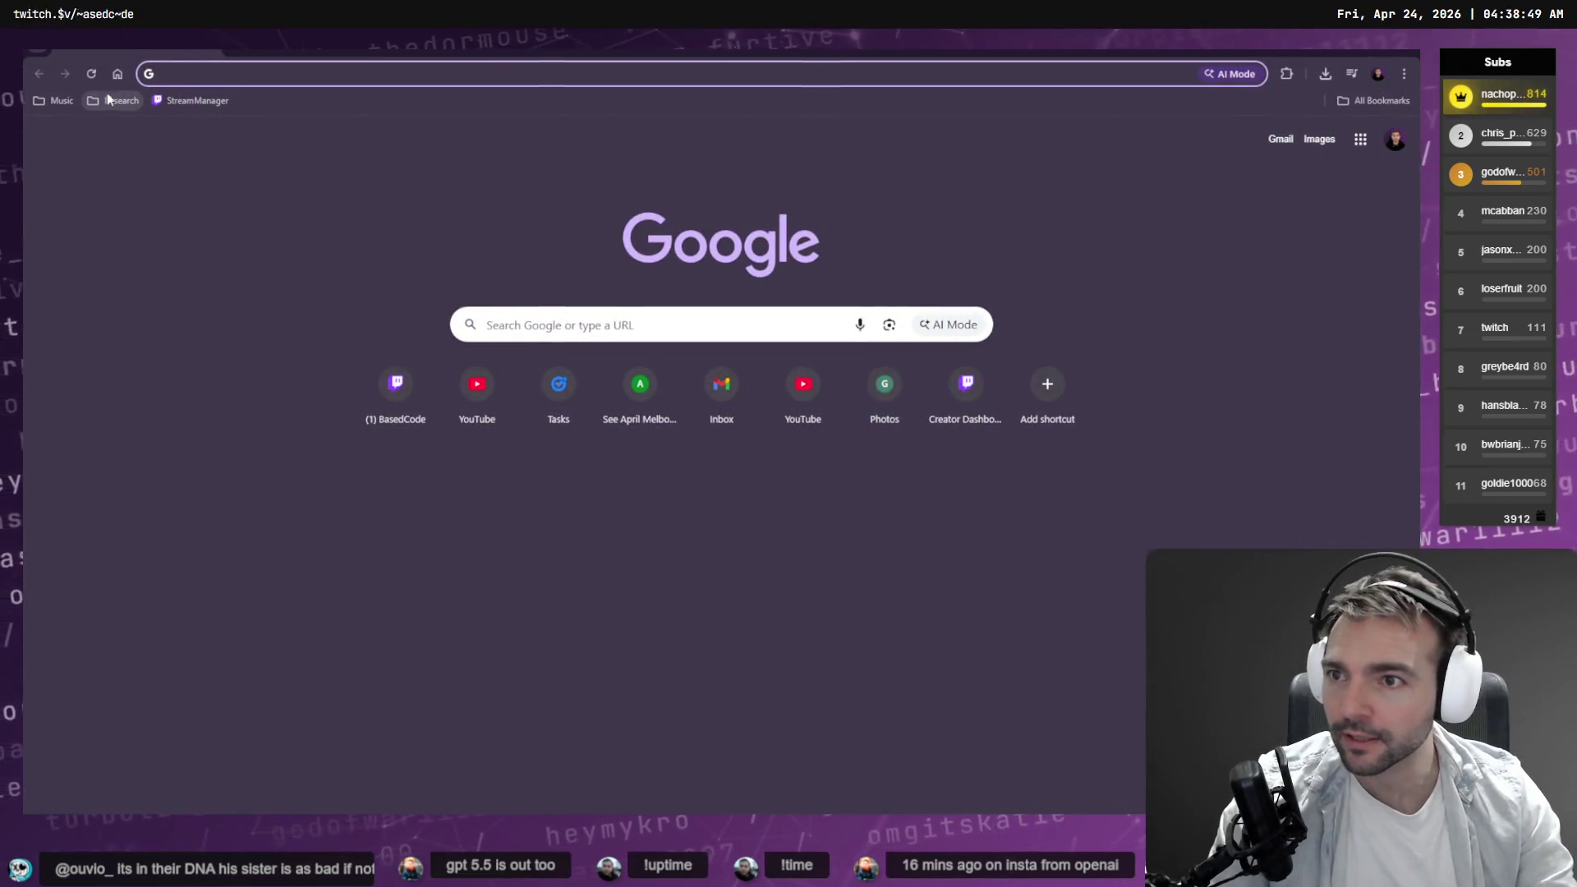
left_click(64, 102)
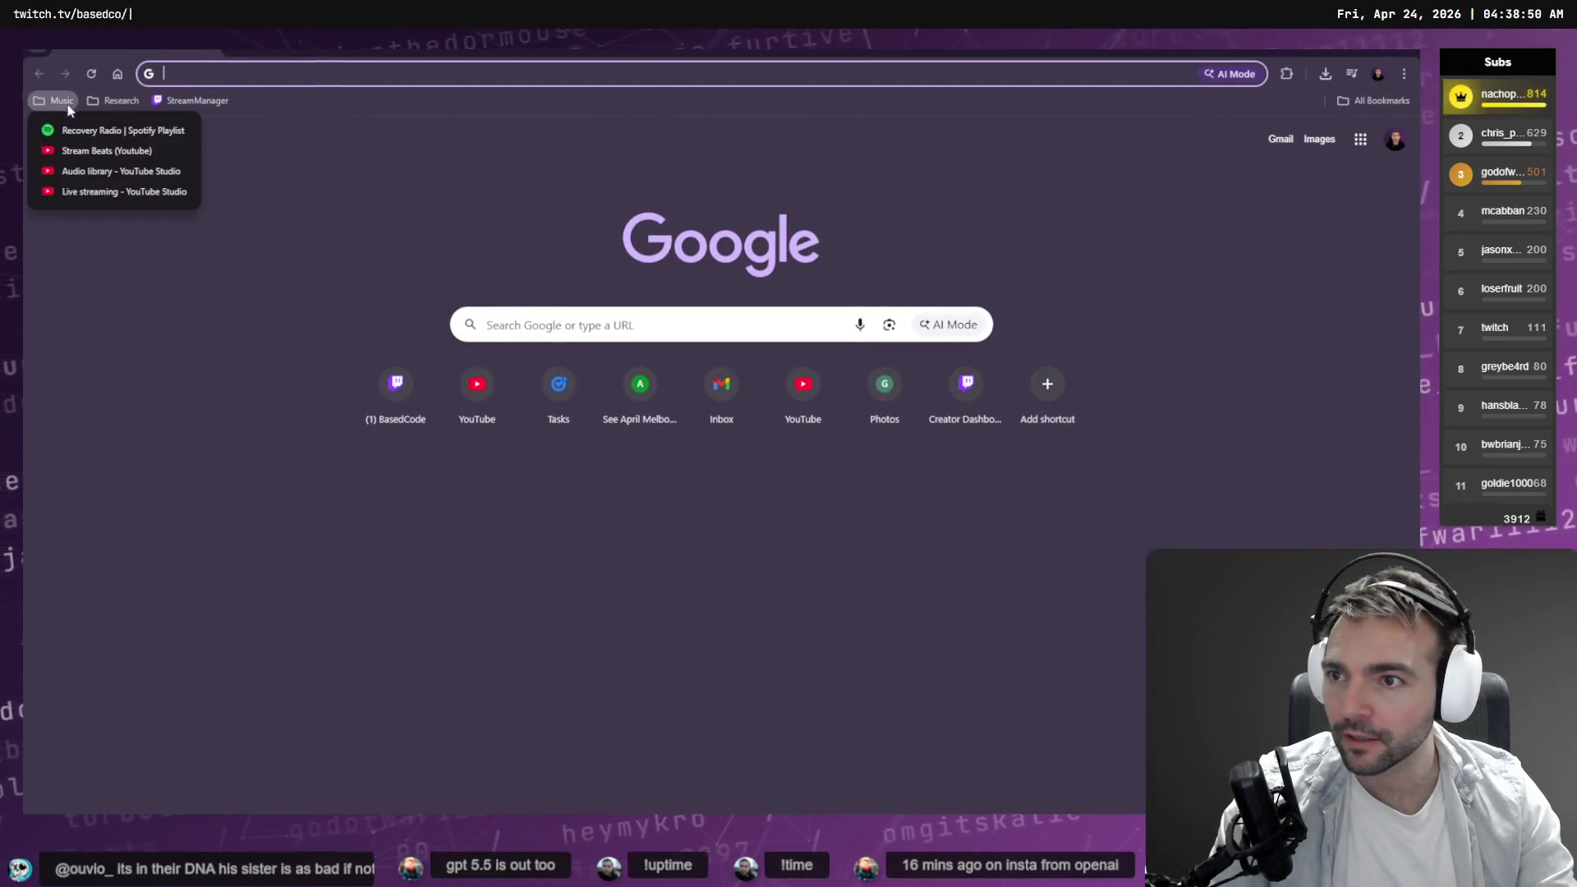
Open the AI Benchmark Tool from Research bookmarks and scroll its model leaderboard.
left_click(119, 101)
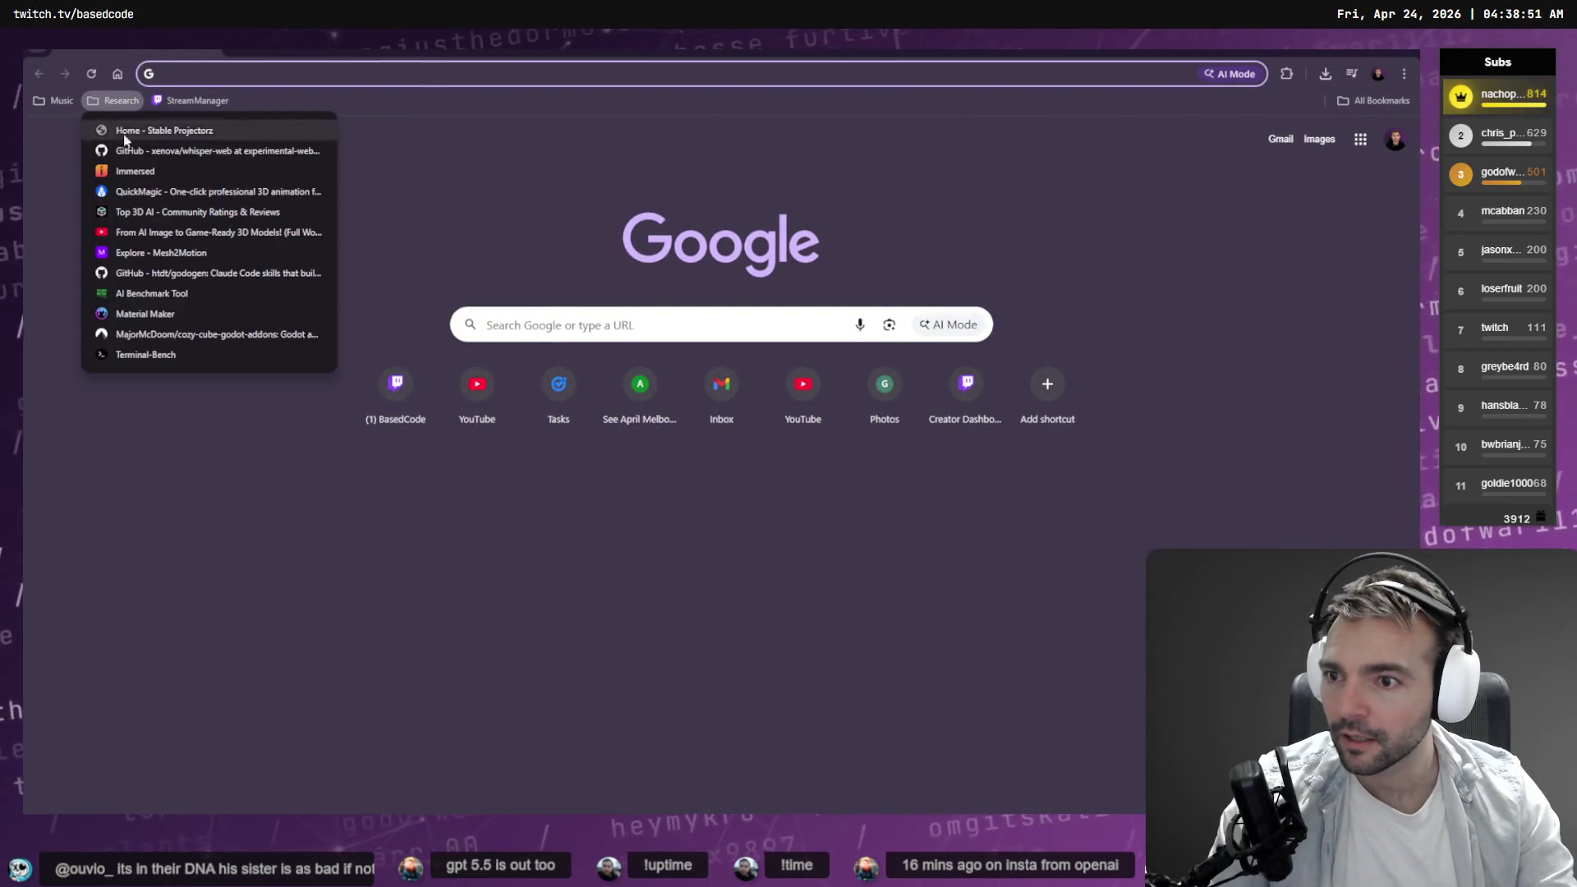
left_click(197, 284)
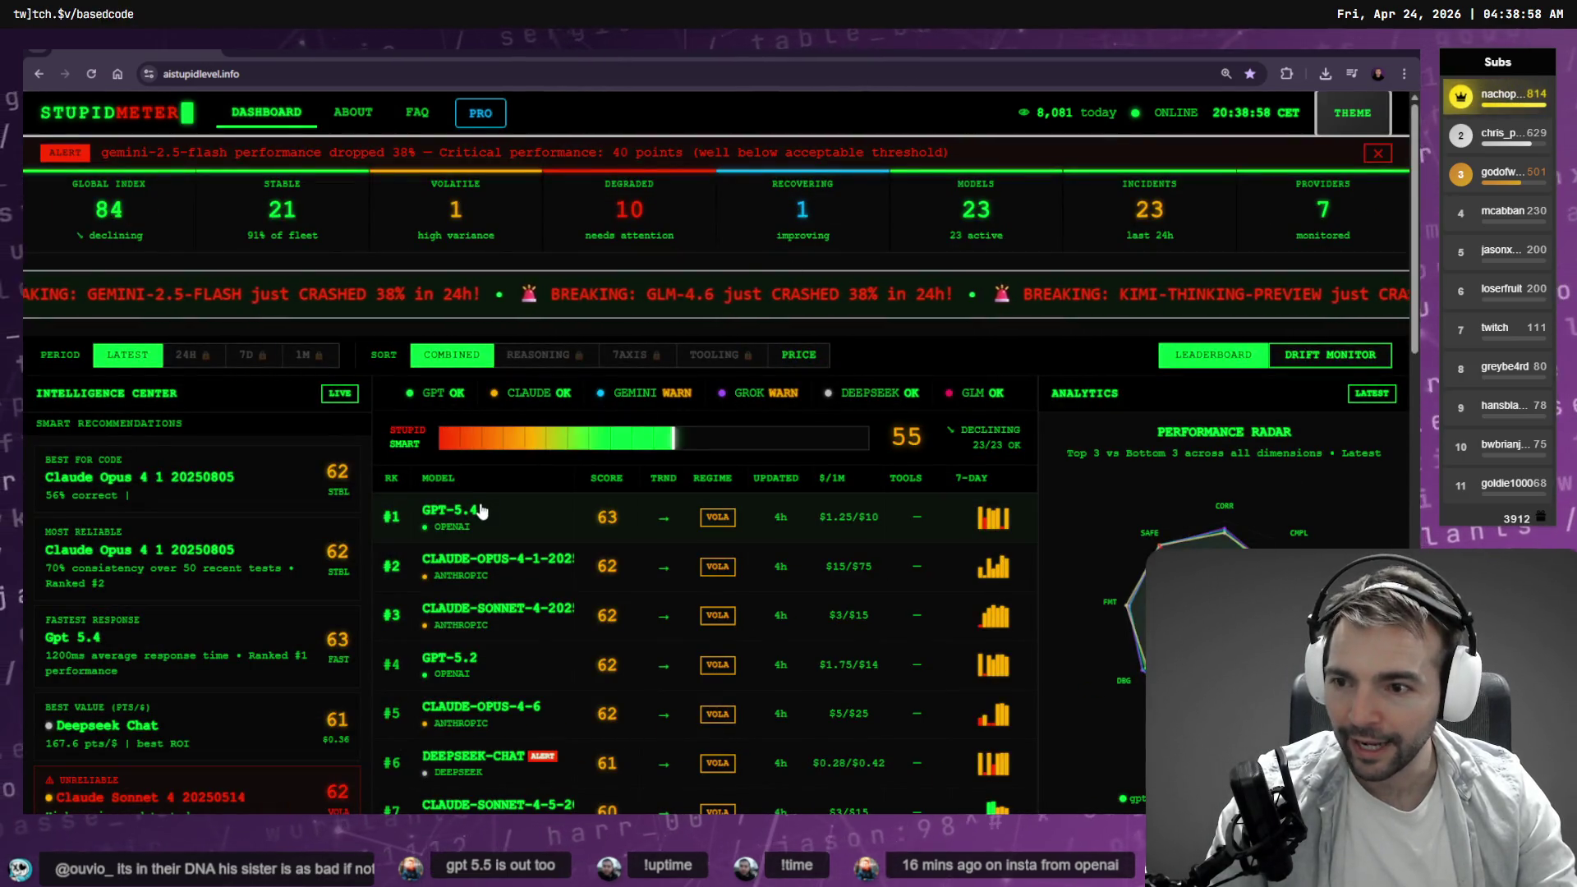
scroll(506, 534, "down", 4)
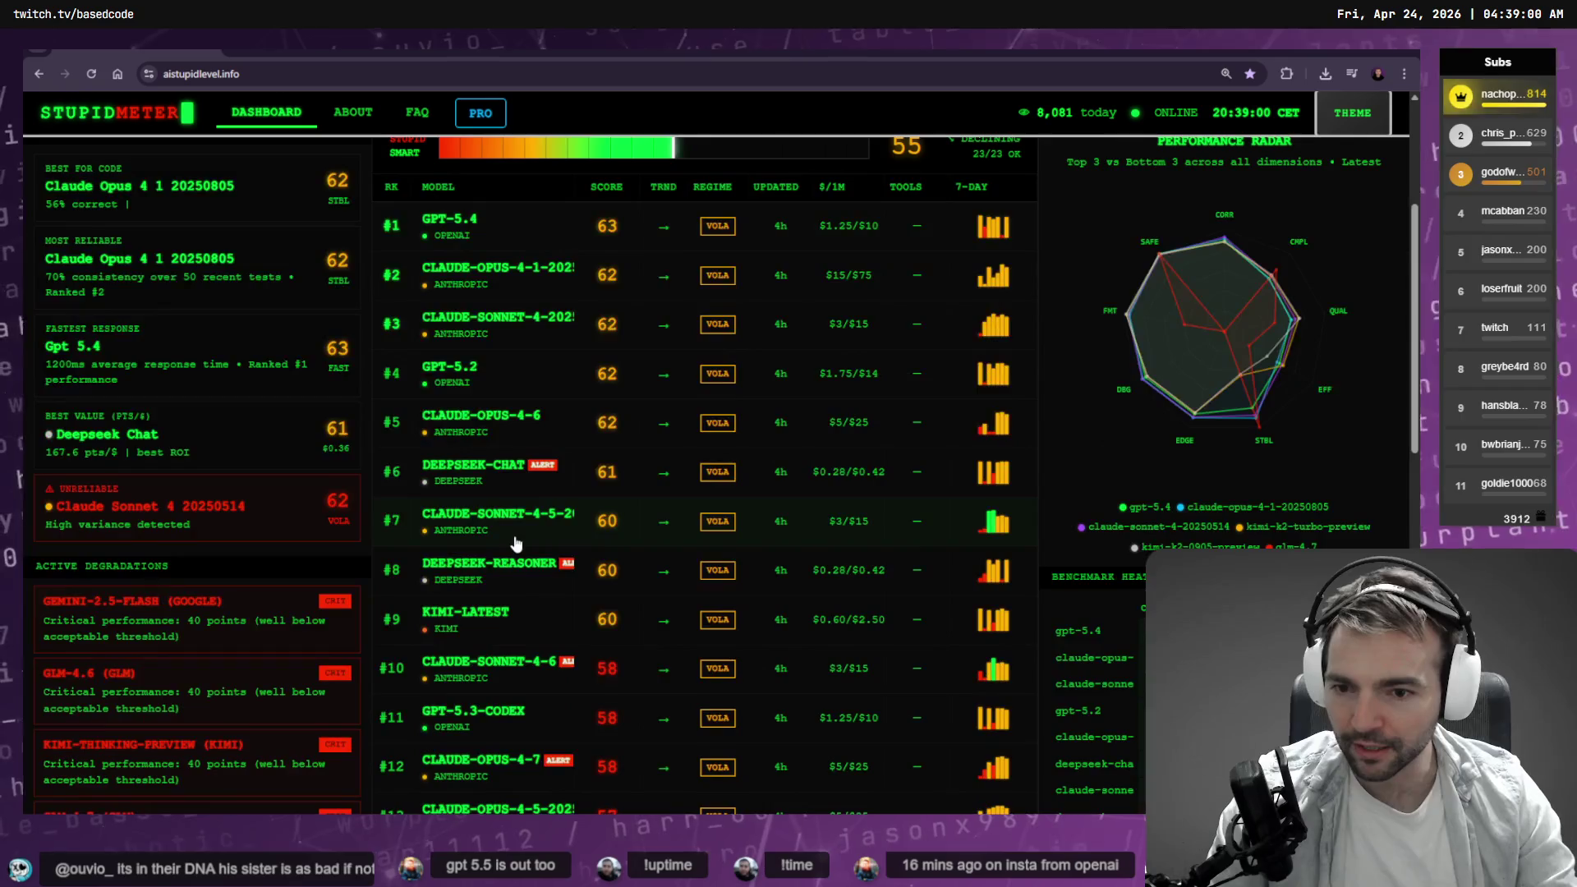
scroll(411, 501, "up", 4)
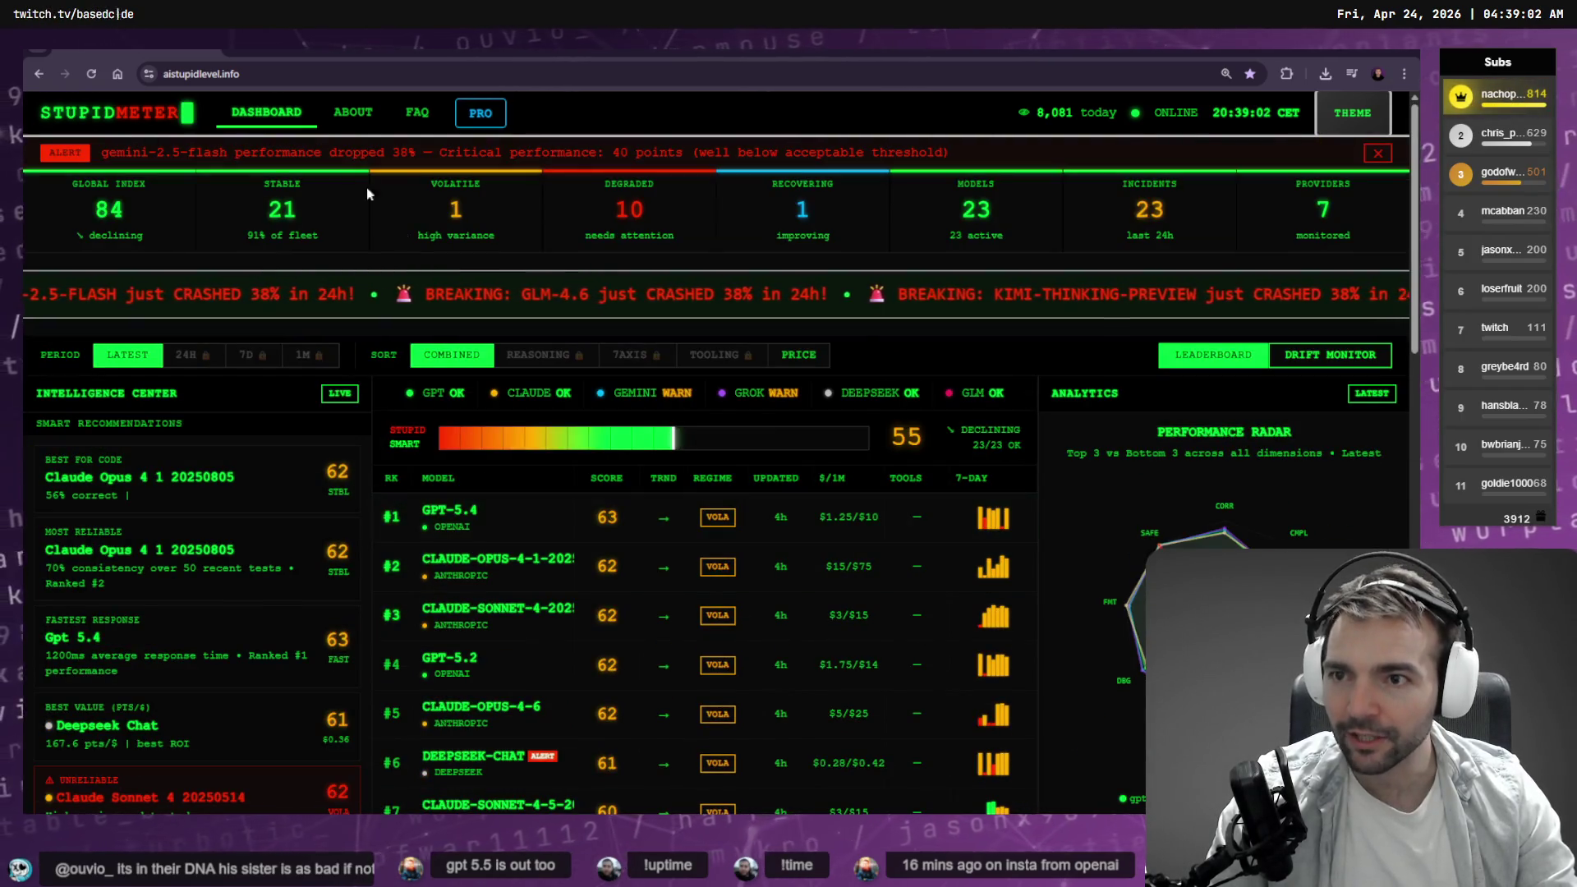
Open the Terminal-Bench leaderboard from Research bookmarks in a new tab.
left_click(235, 64)
left_click(116, 102)
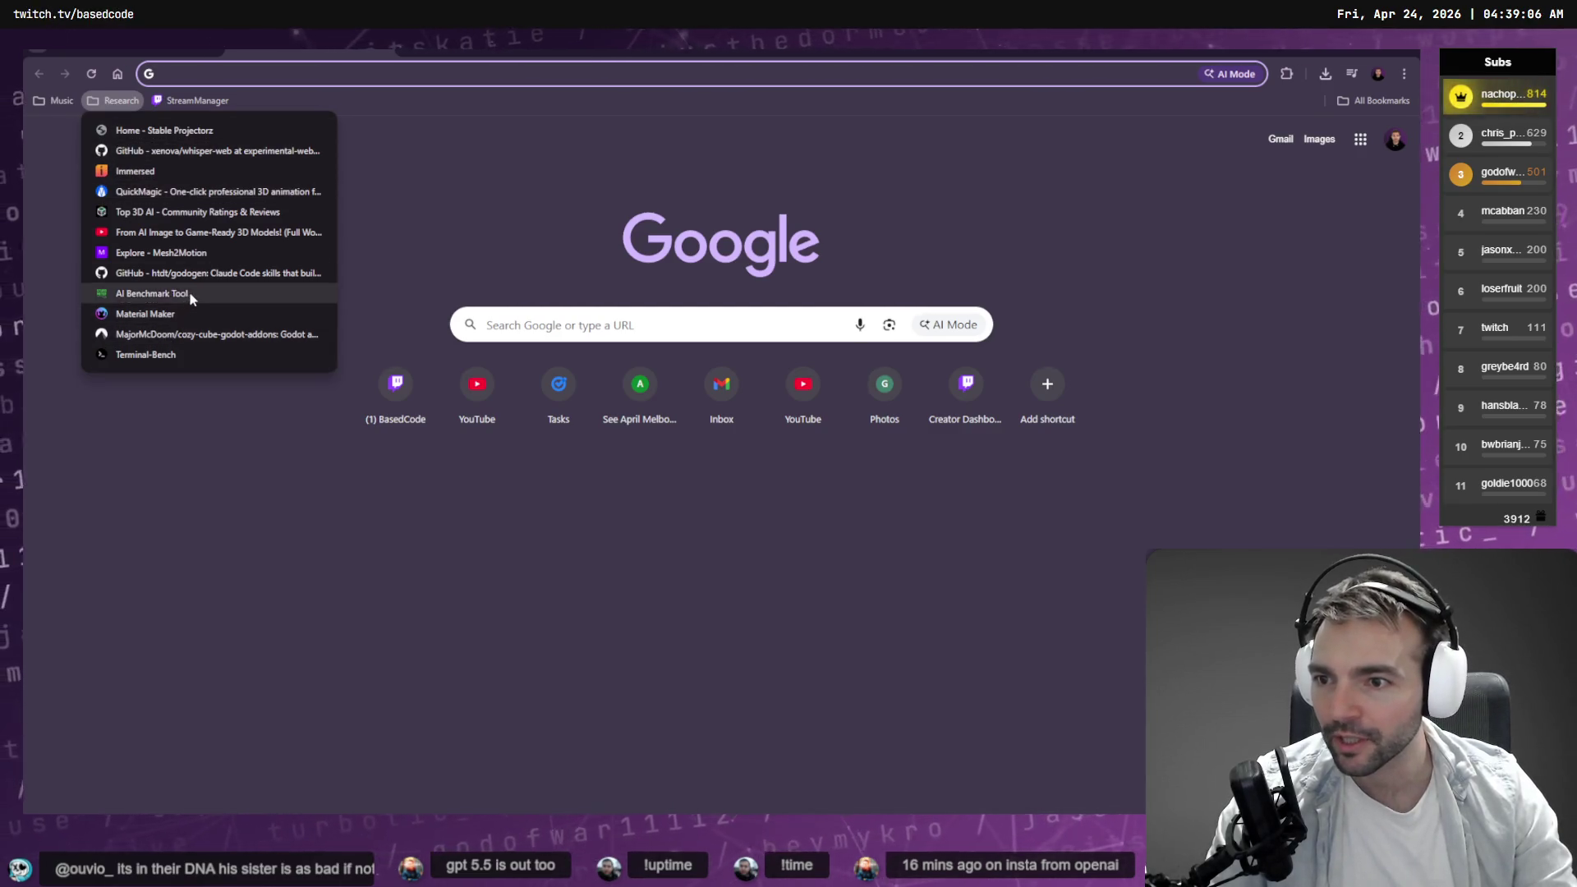
left_click(182, 356)
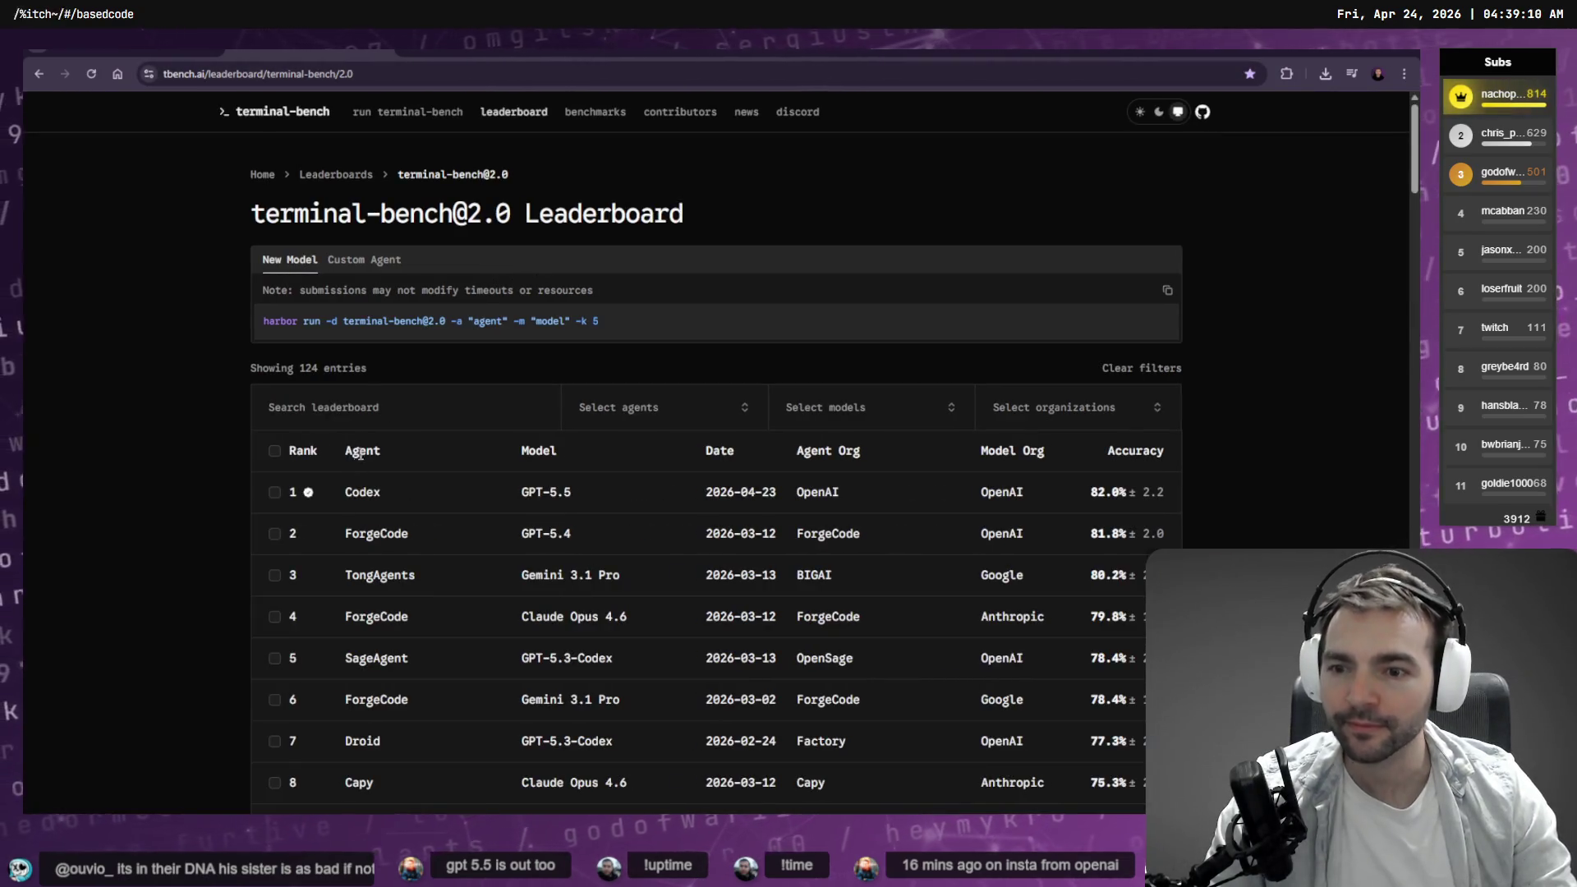
left_click(491, 496)
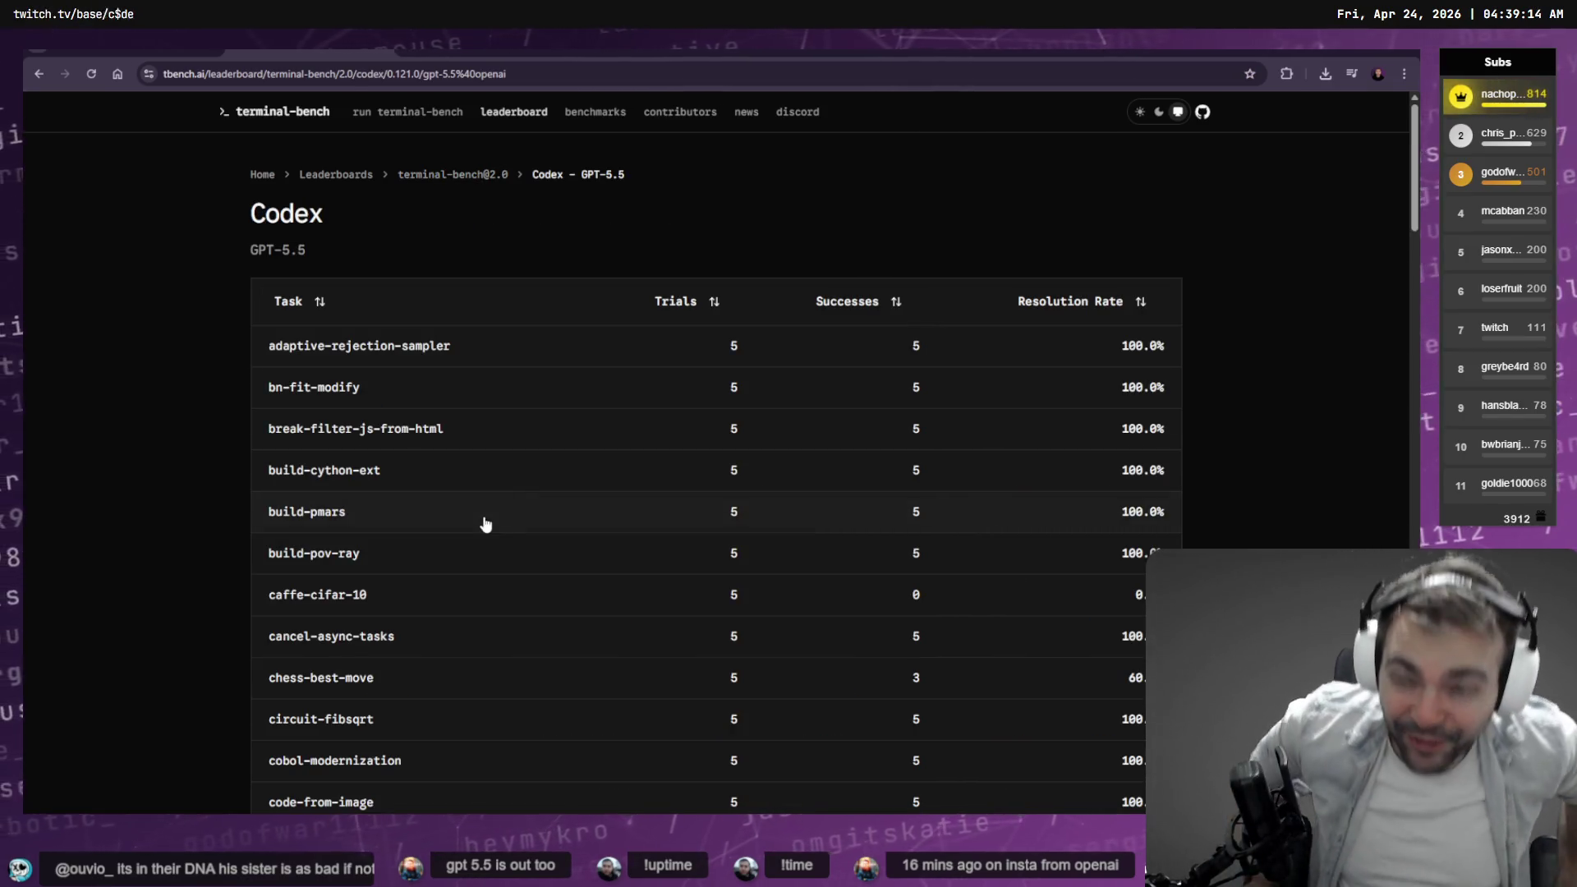
right_click(137, 243)
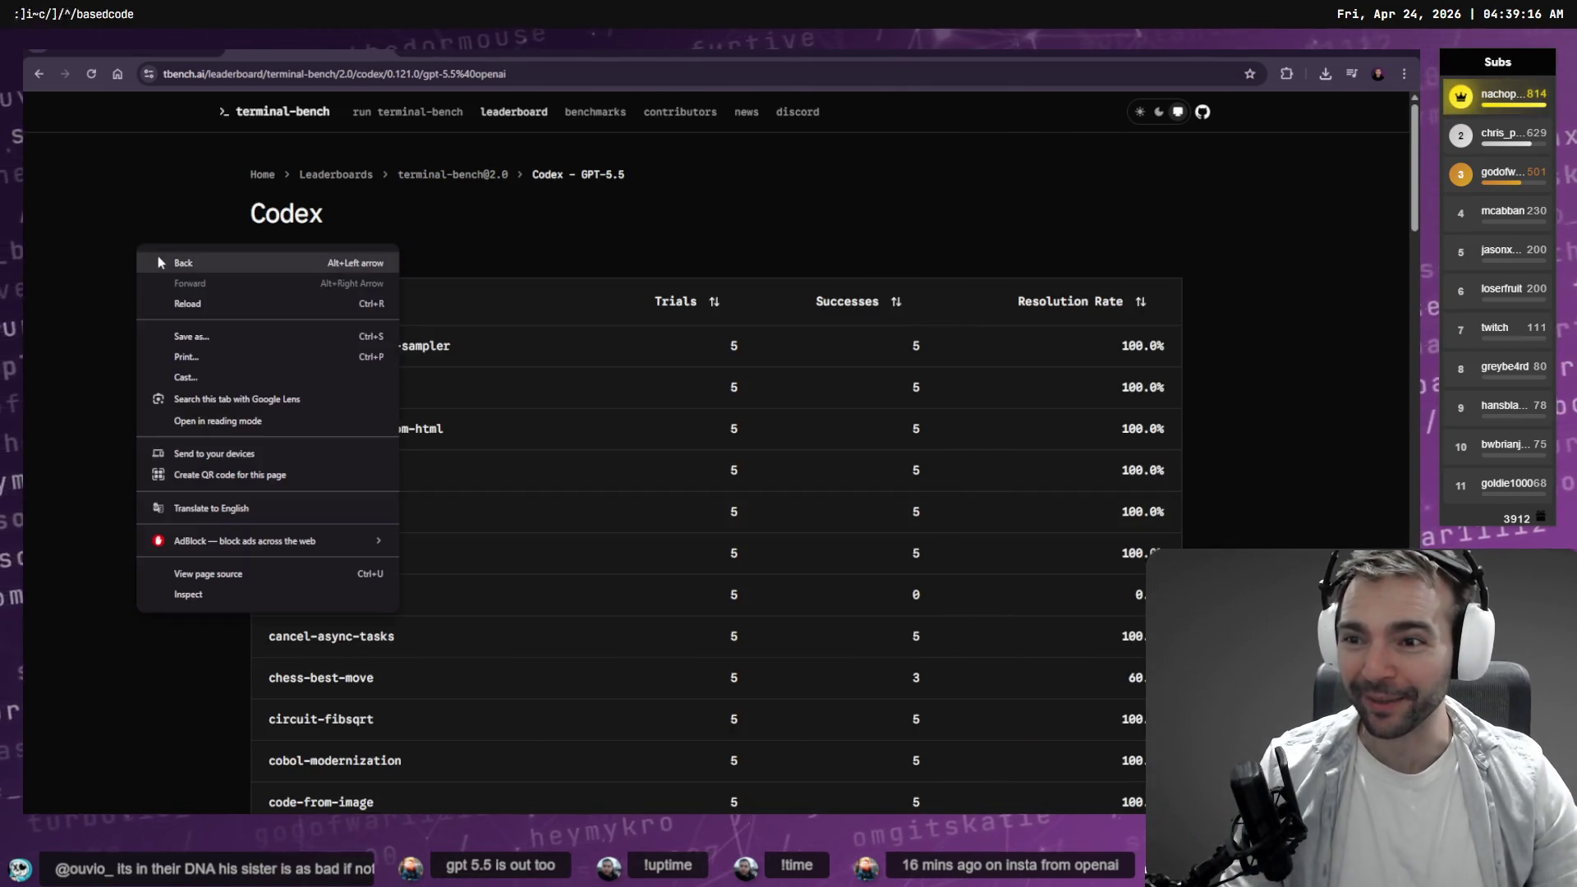
left_click(158, 256)
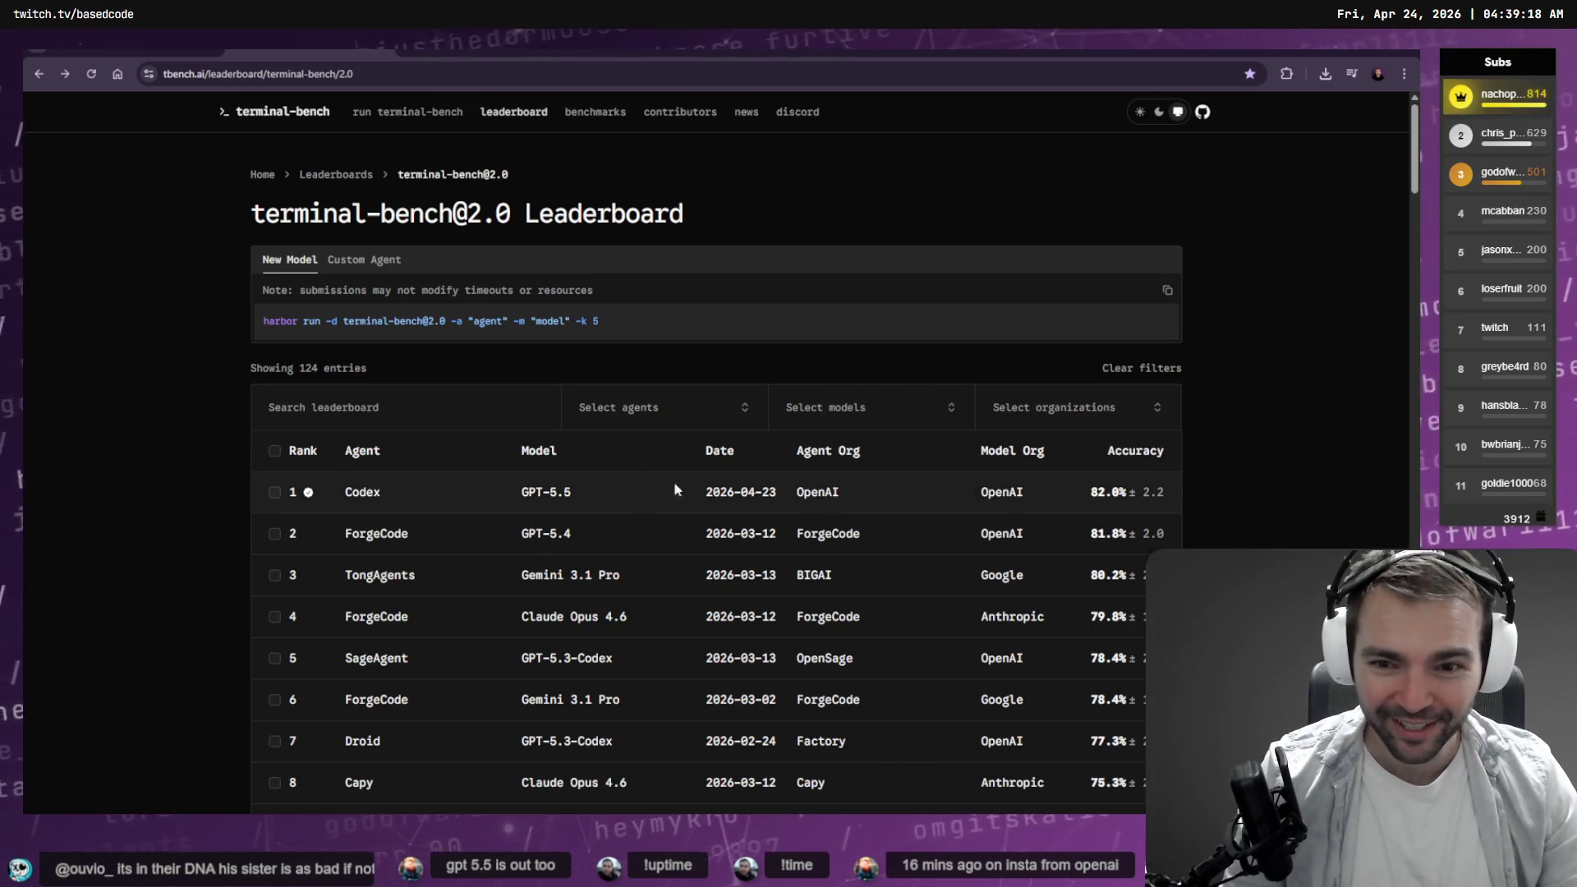
left_click_drag(675, 491, 499, 493)
left_click(417, 505)
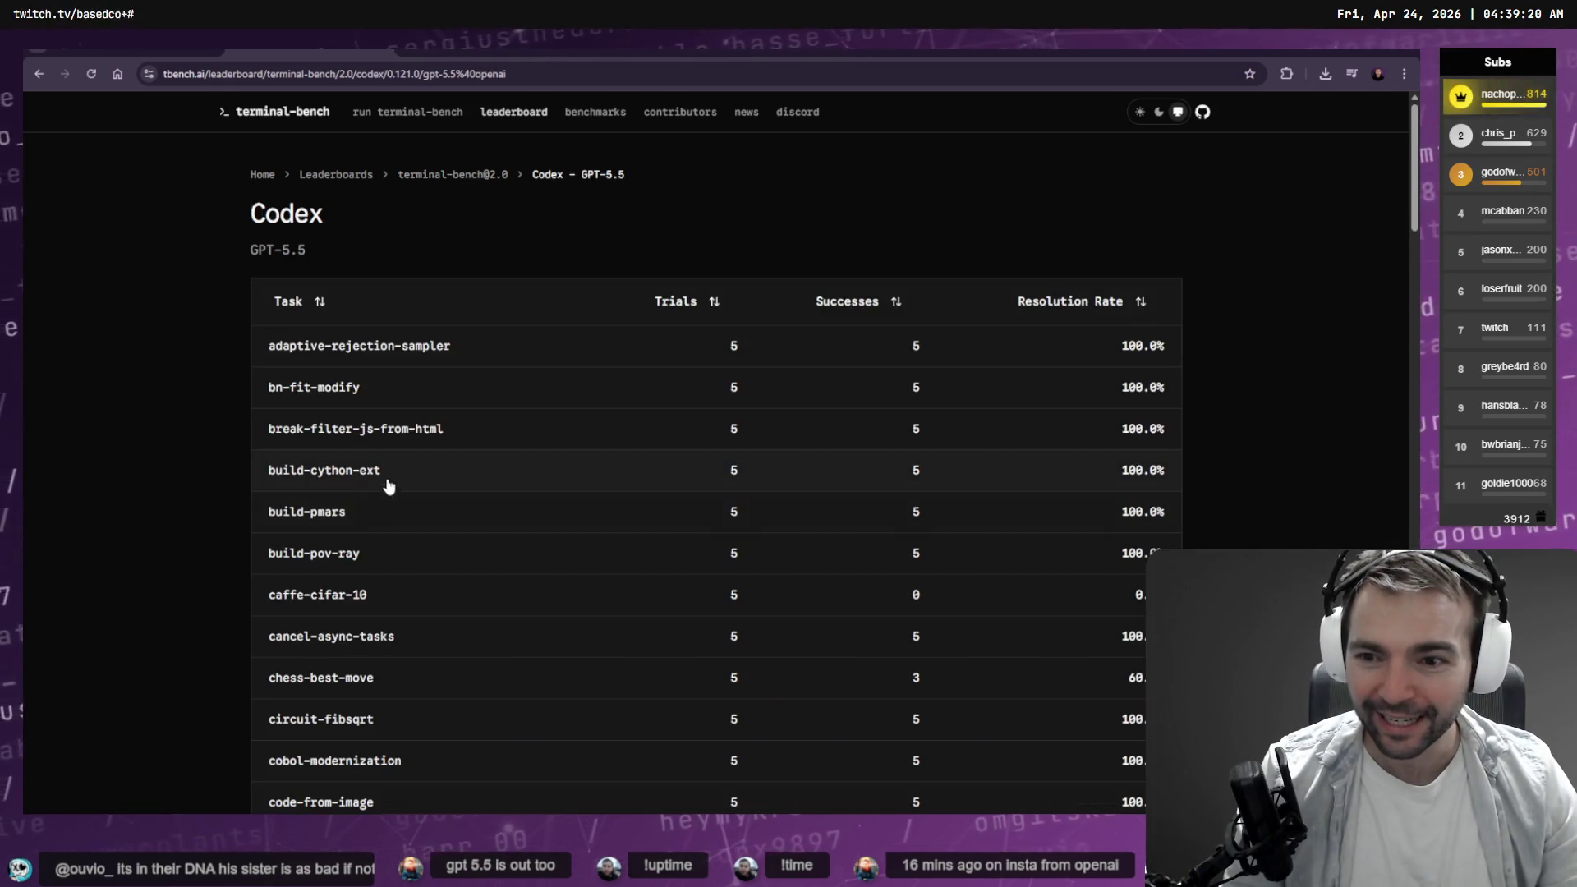
scroll(184, 396, "down", 10)
scroll(219, 481, "up", 4)
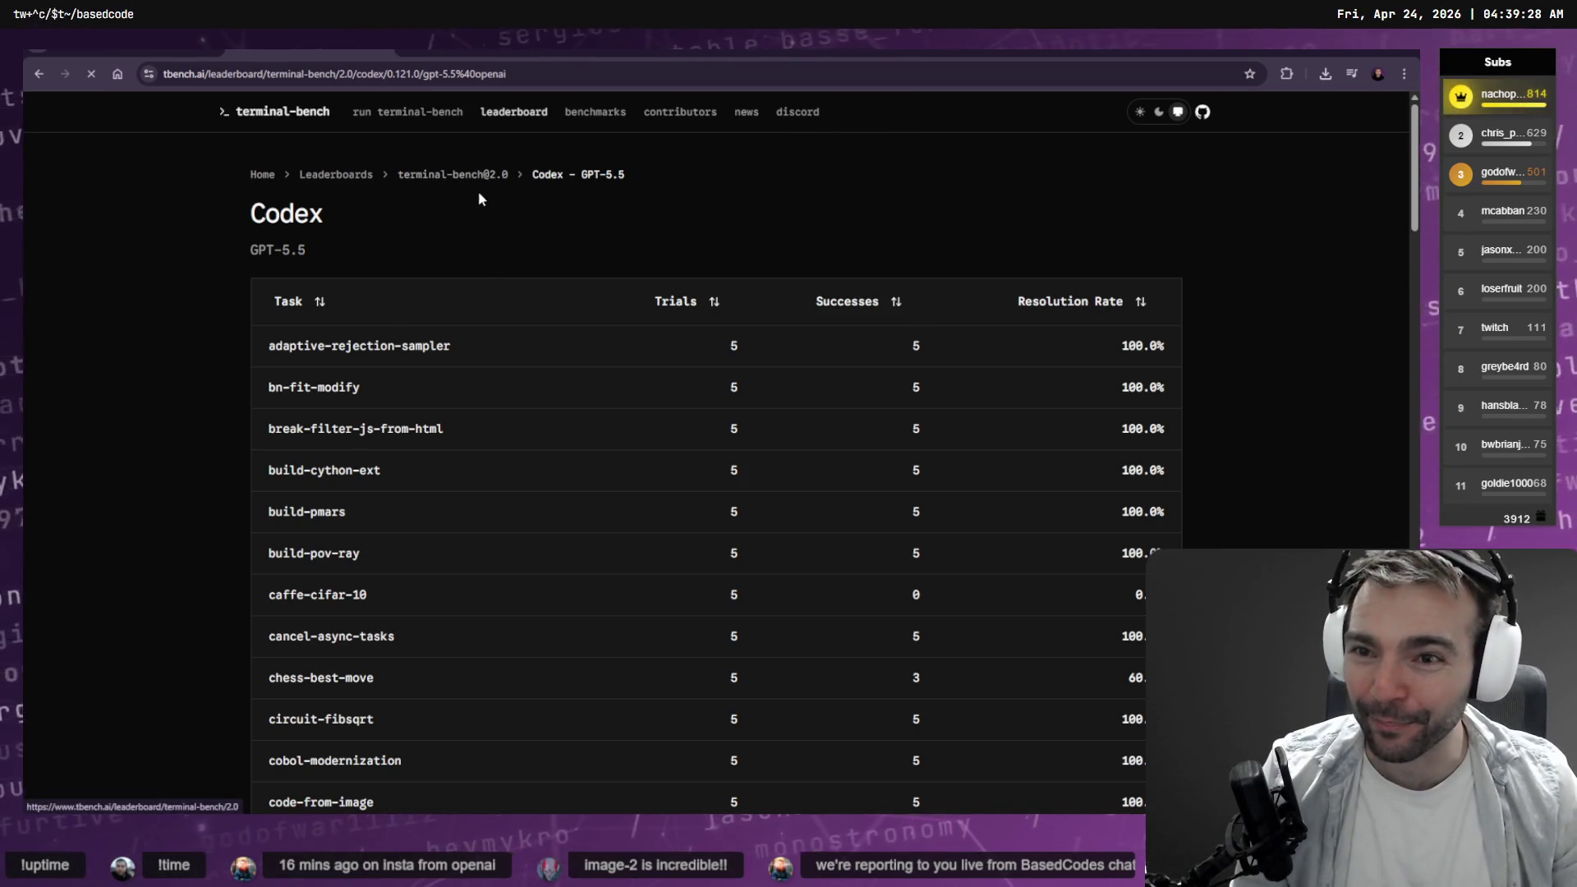
left_click(427, 175)
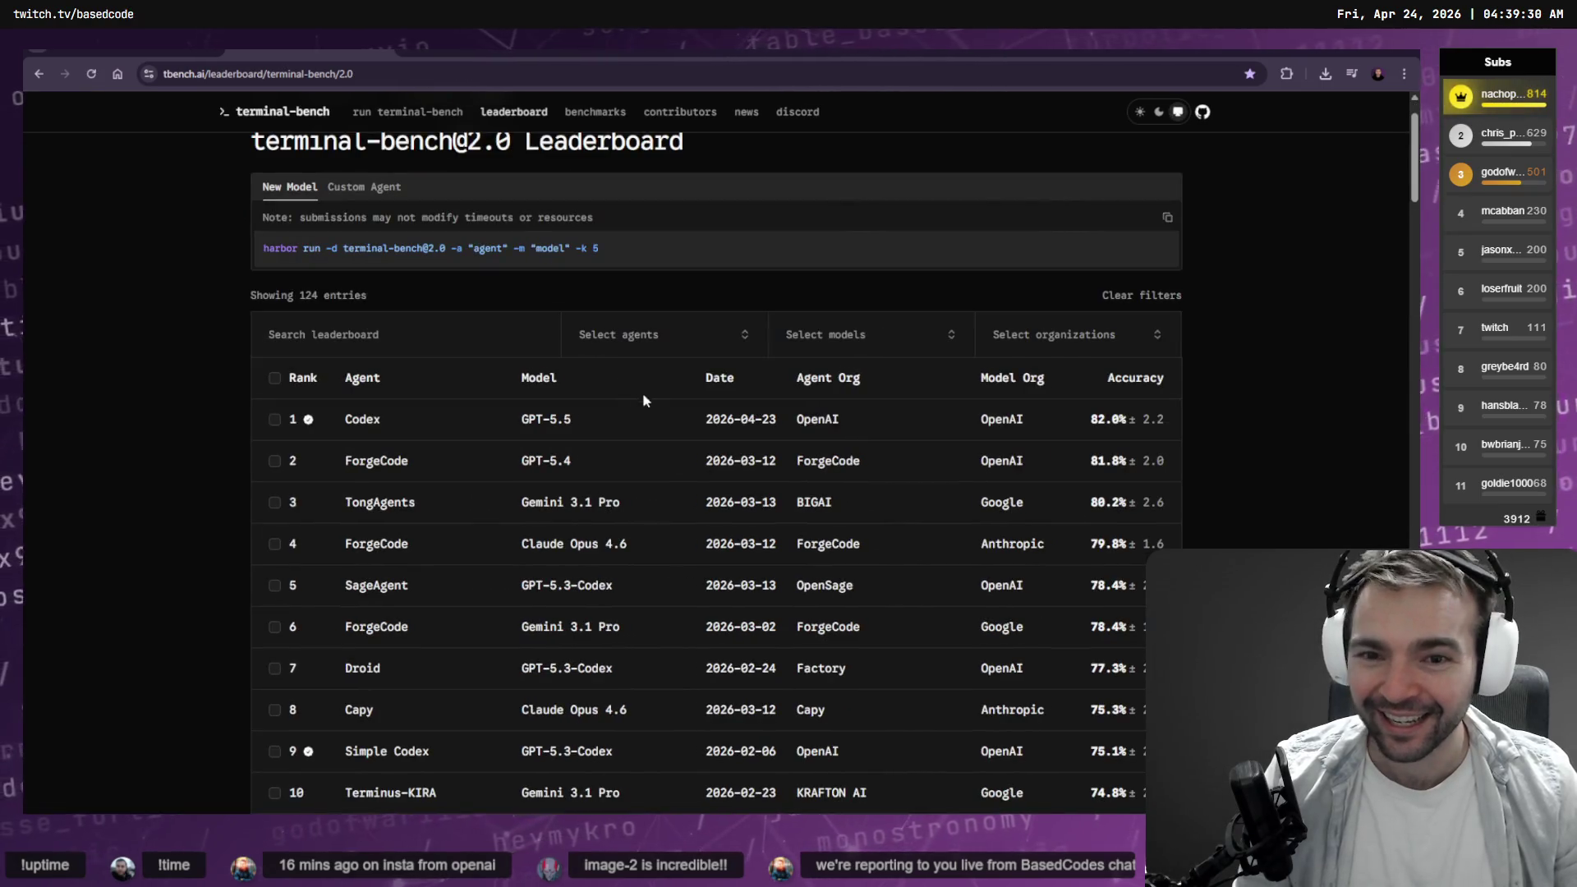
Reopen the Codex GPT-5.5 details, go back to the leaderboard, and switch to the terminal.
double_click(1096, 421)
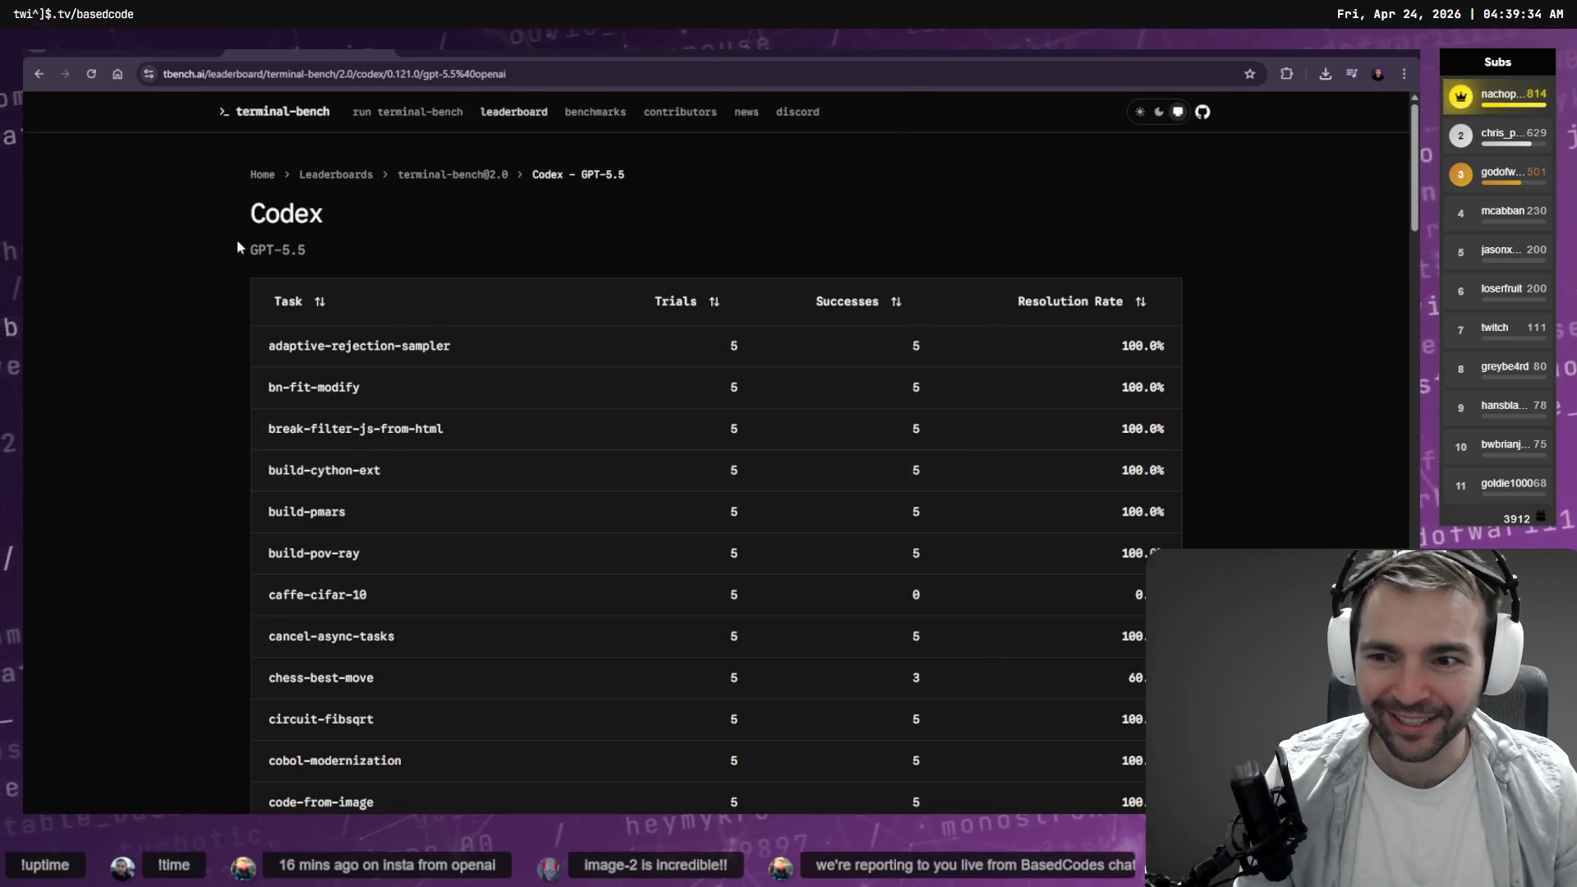
right_click(127, 253)
left_click(145, 268)
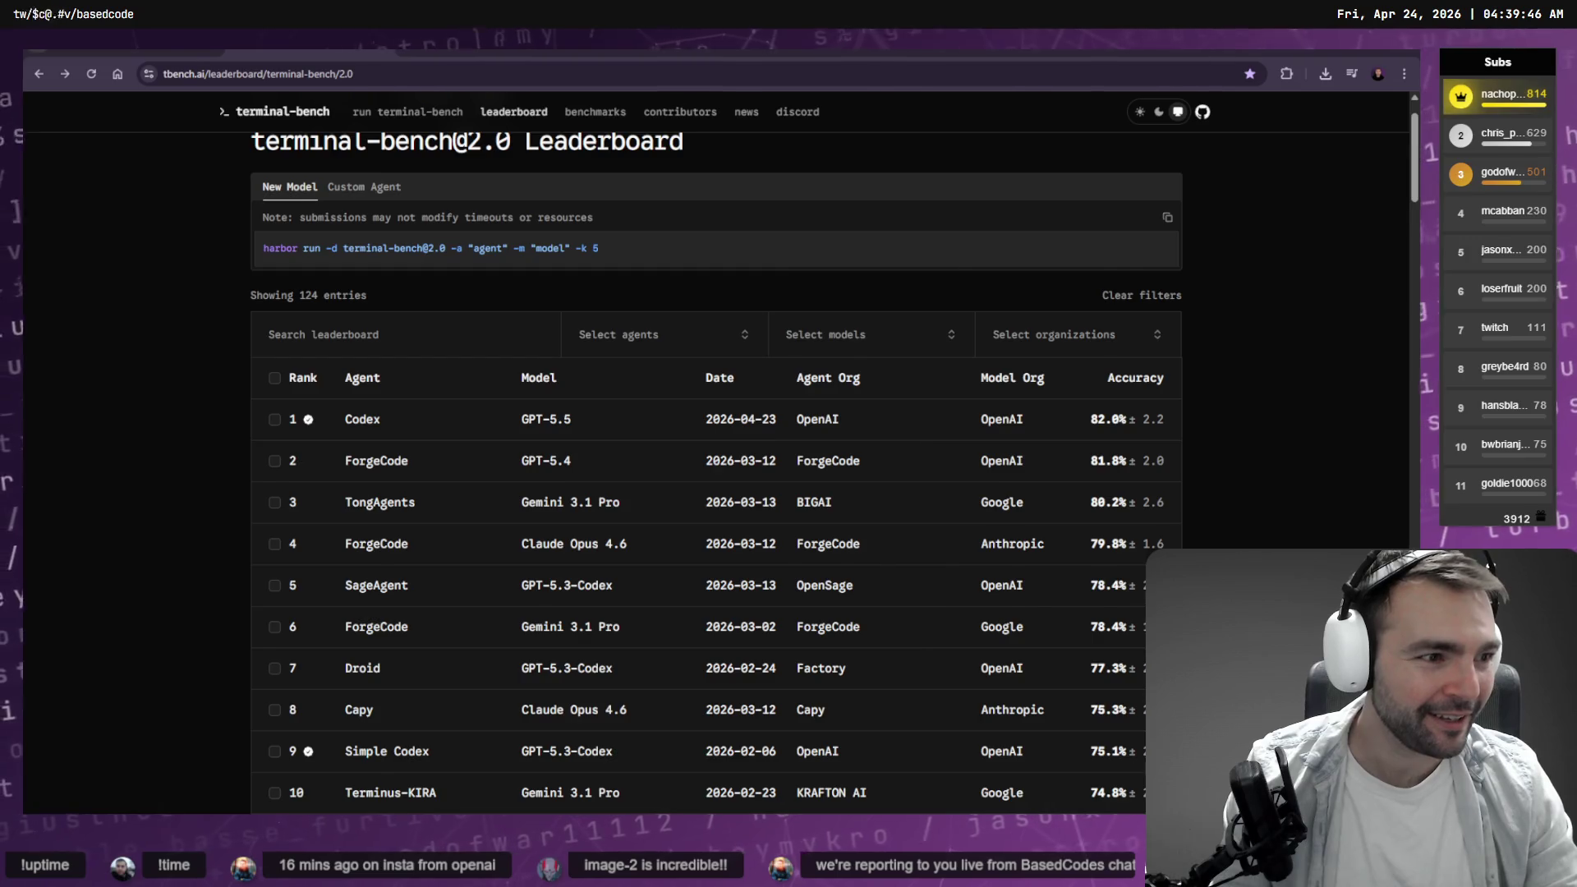
key("alt+Tab")
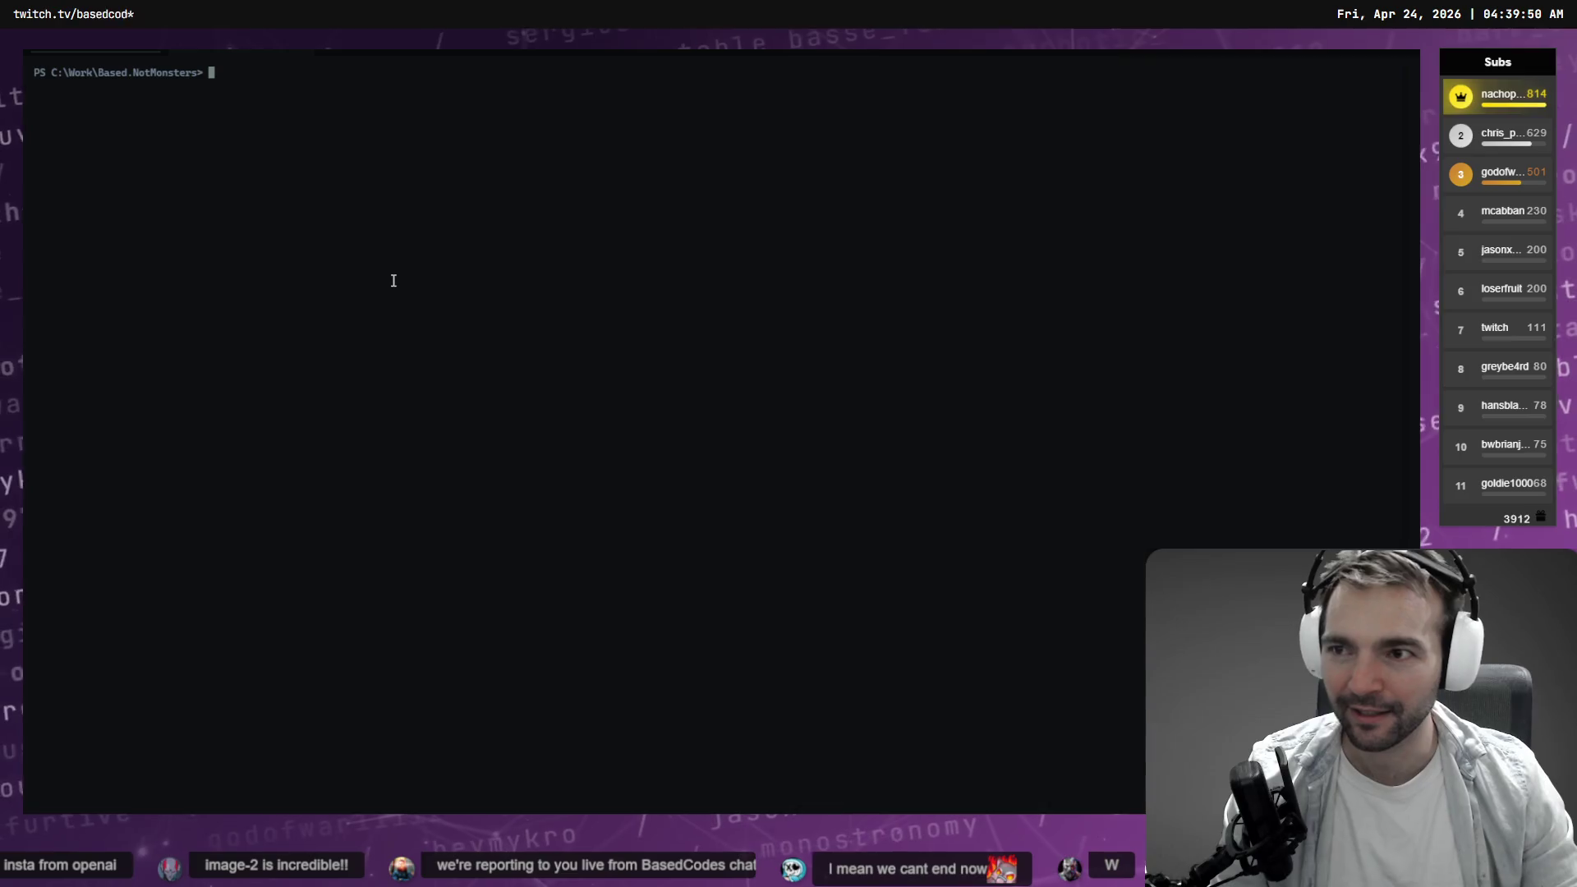
Launch codex in PowerShell, discard the /update command, quit with Ctrl+C, and start the Codex app.
type("codex")
key("Return")
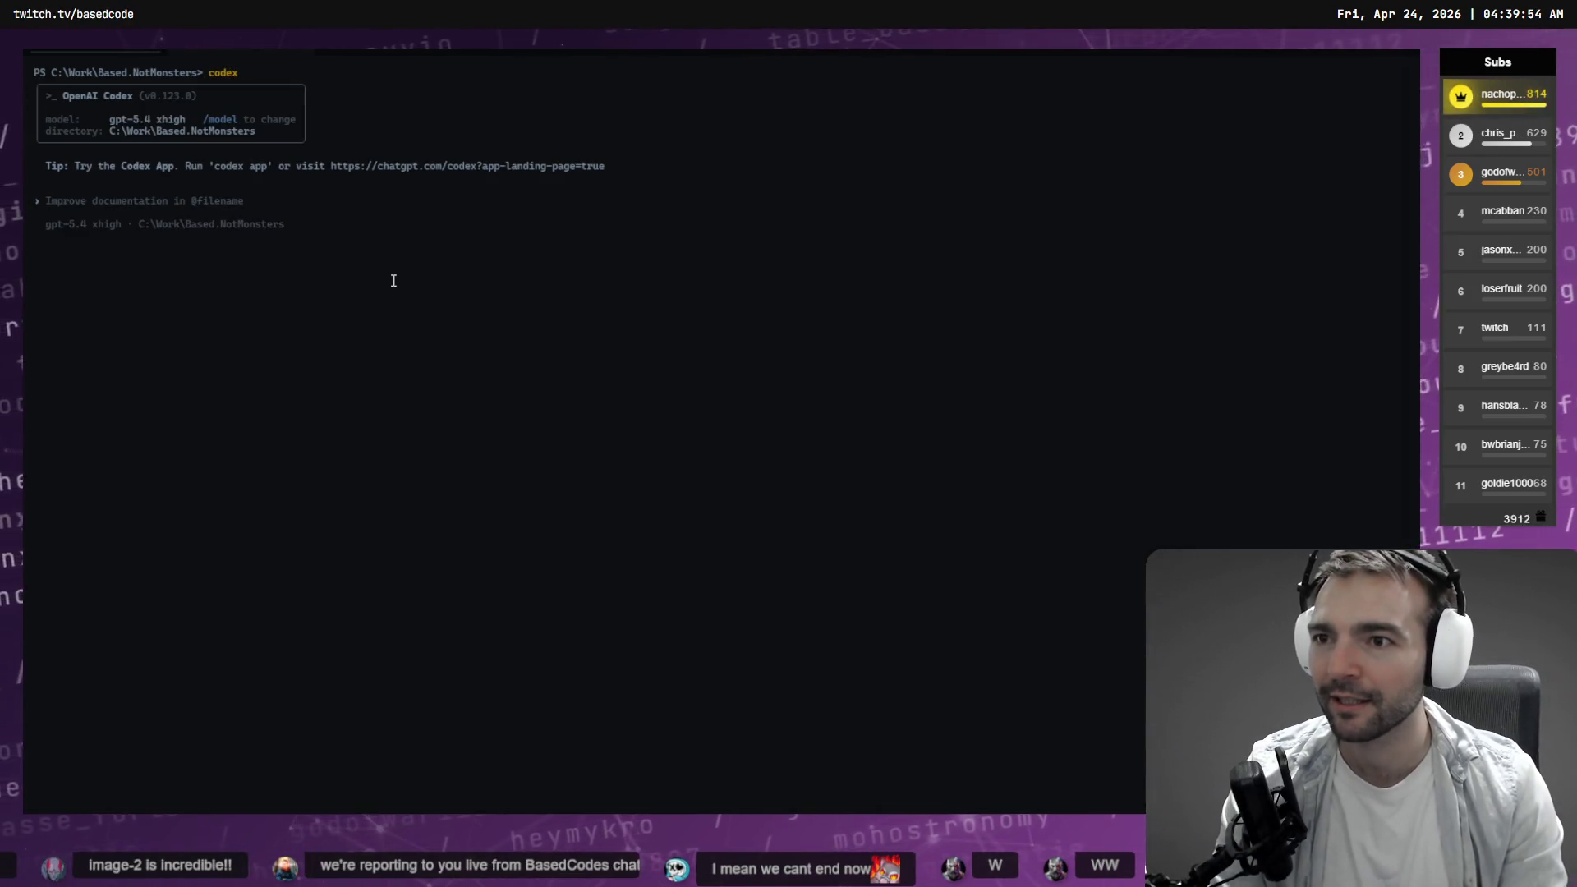
type("/update")
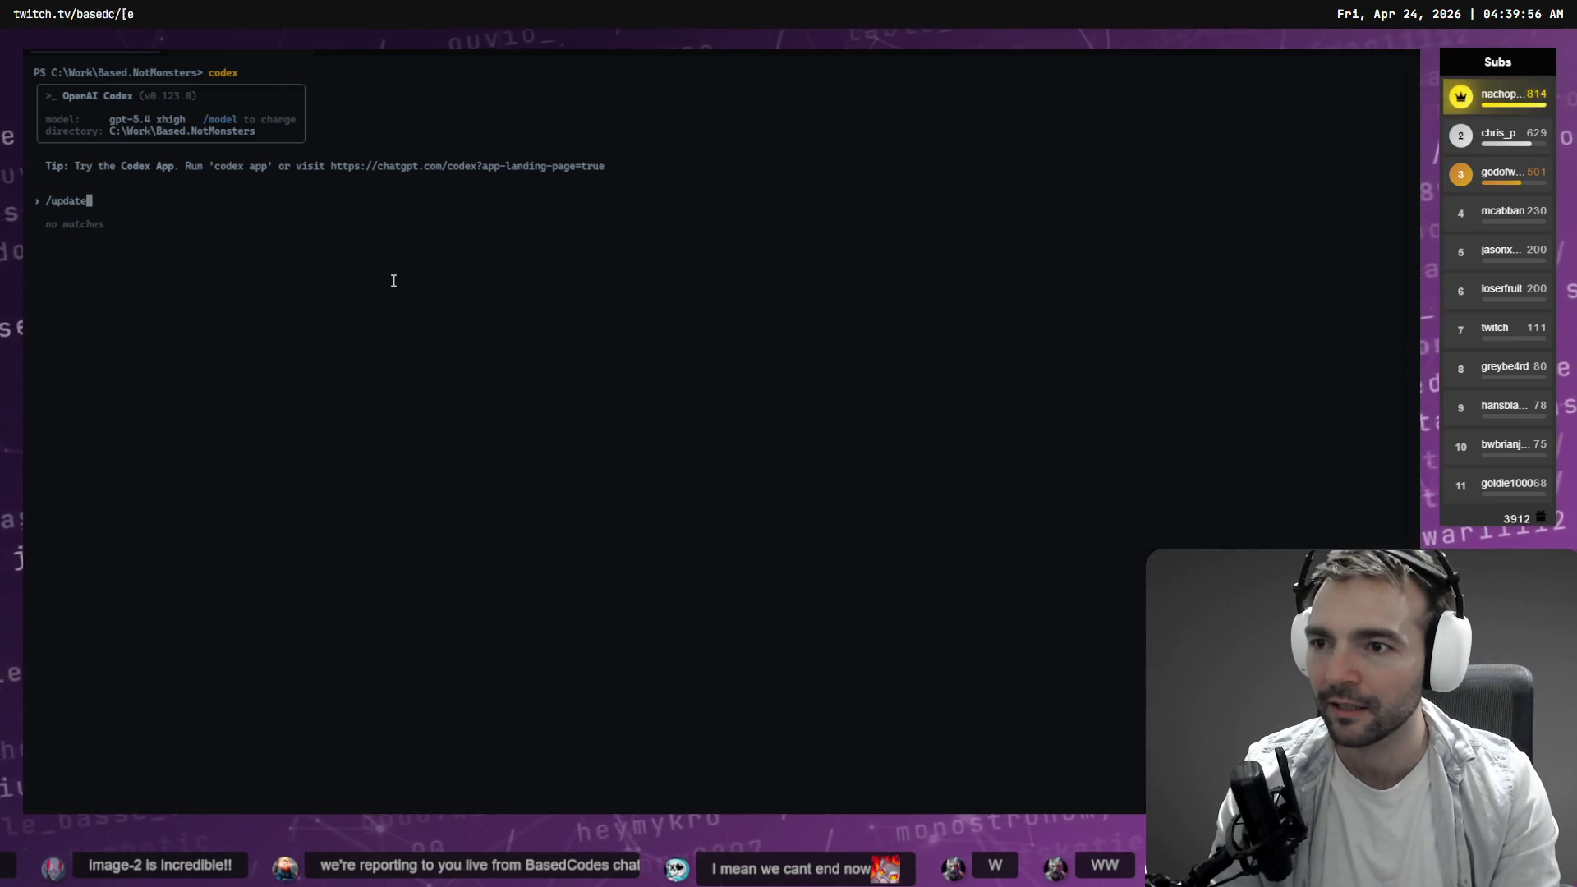
key("BackSpace")
key("BackSpace")
key("BackSpace")
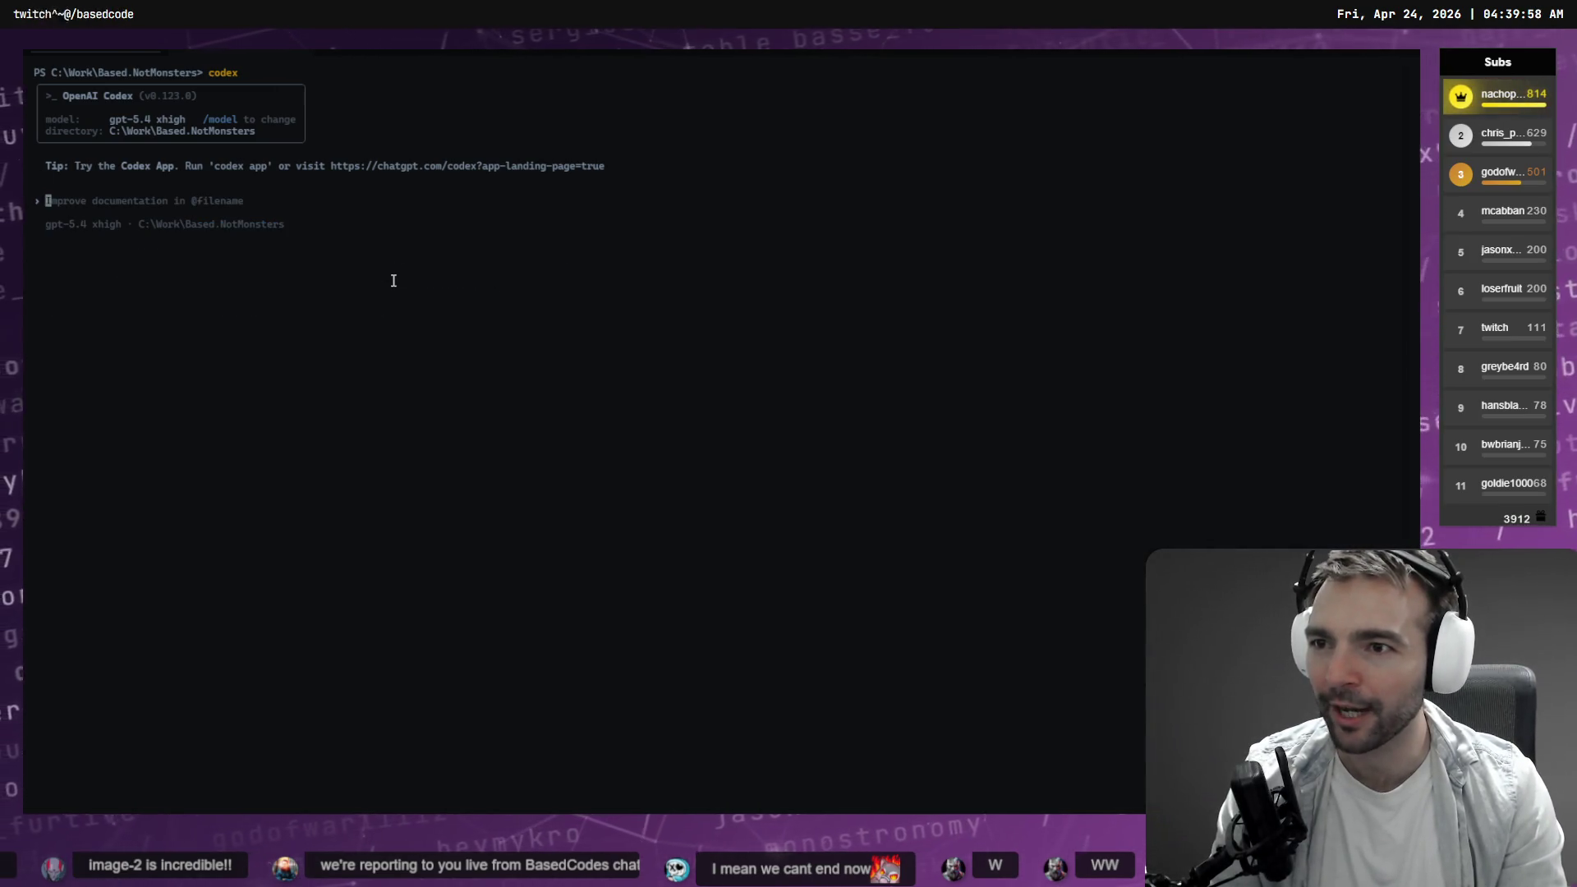
key("ctrl+c")
key("ctrl+c")
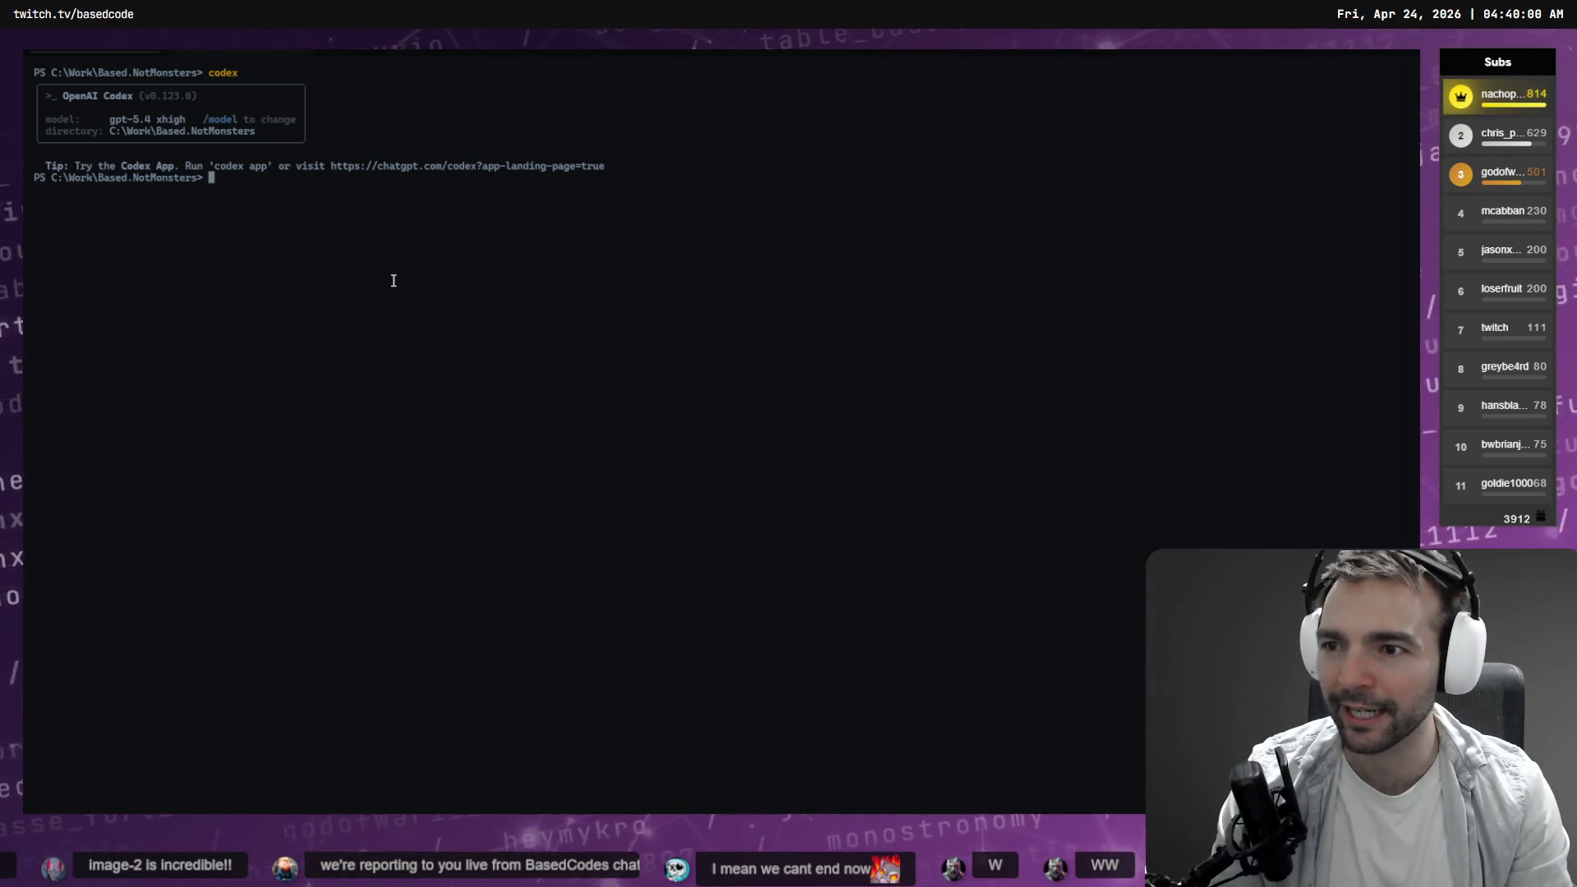
type("c")
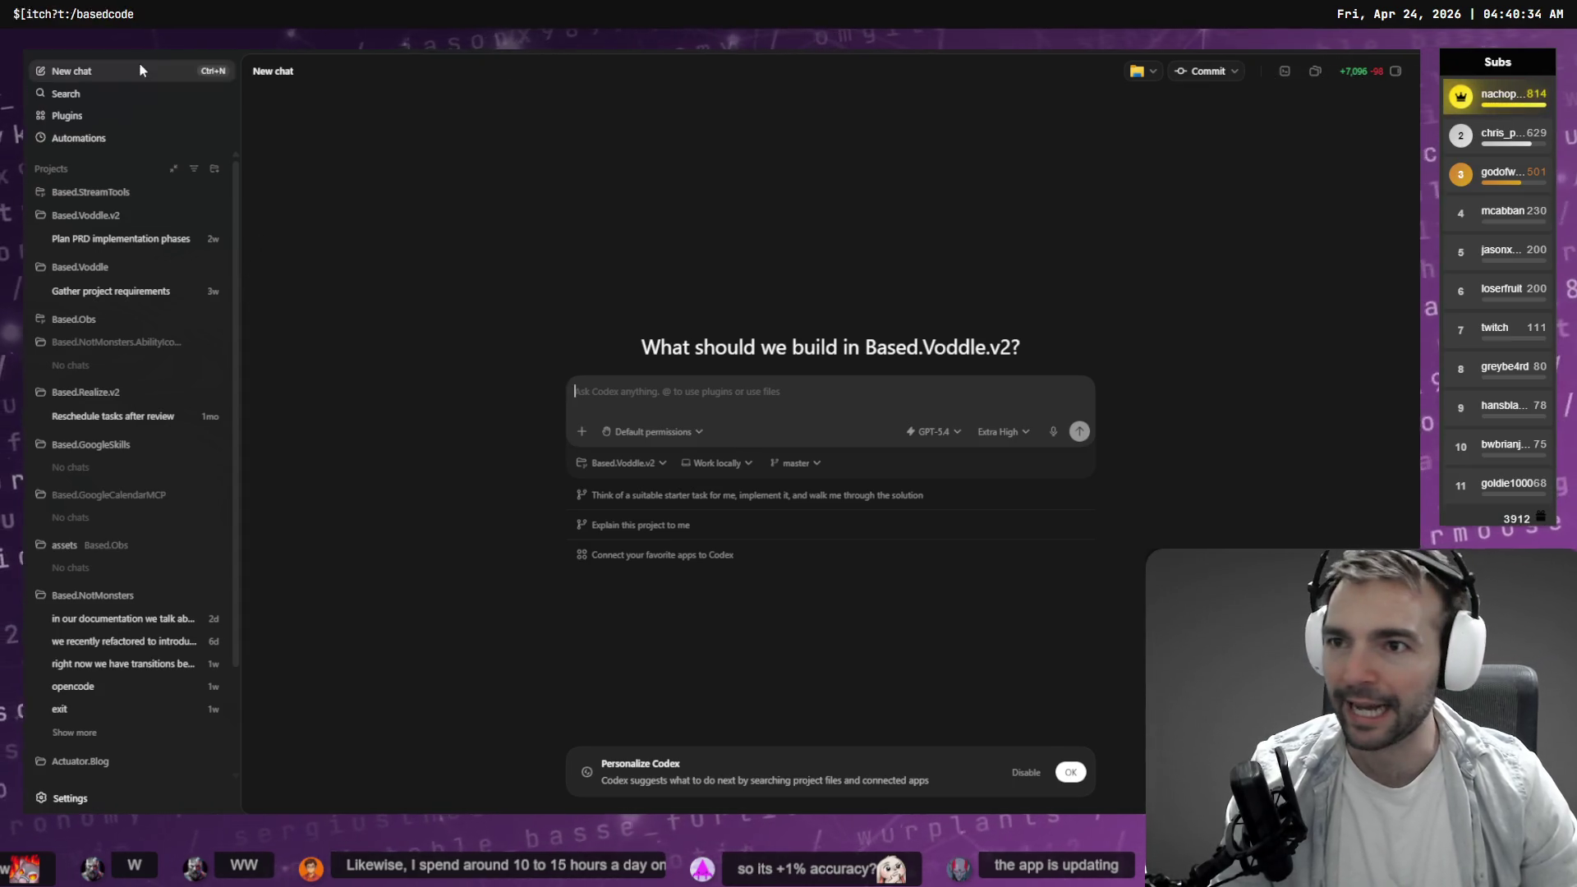
Glance at the Codex app's Help menu, then switch back to the Godot editor.
key("alt+h")
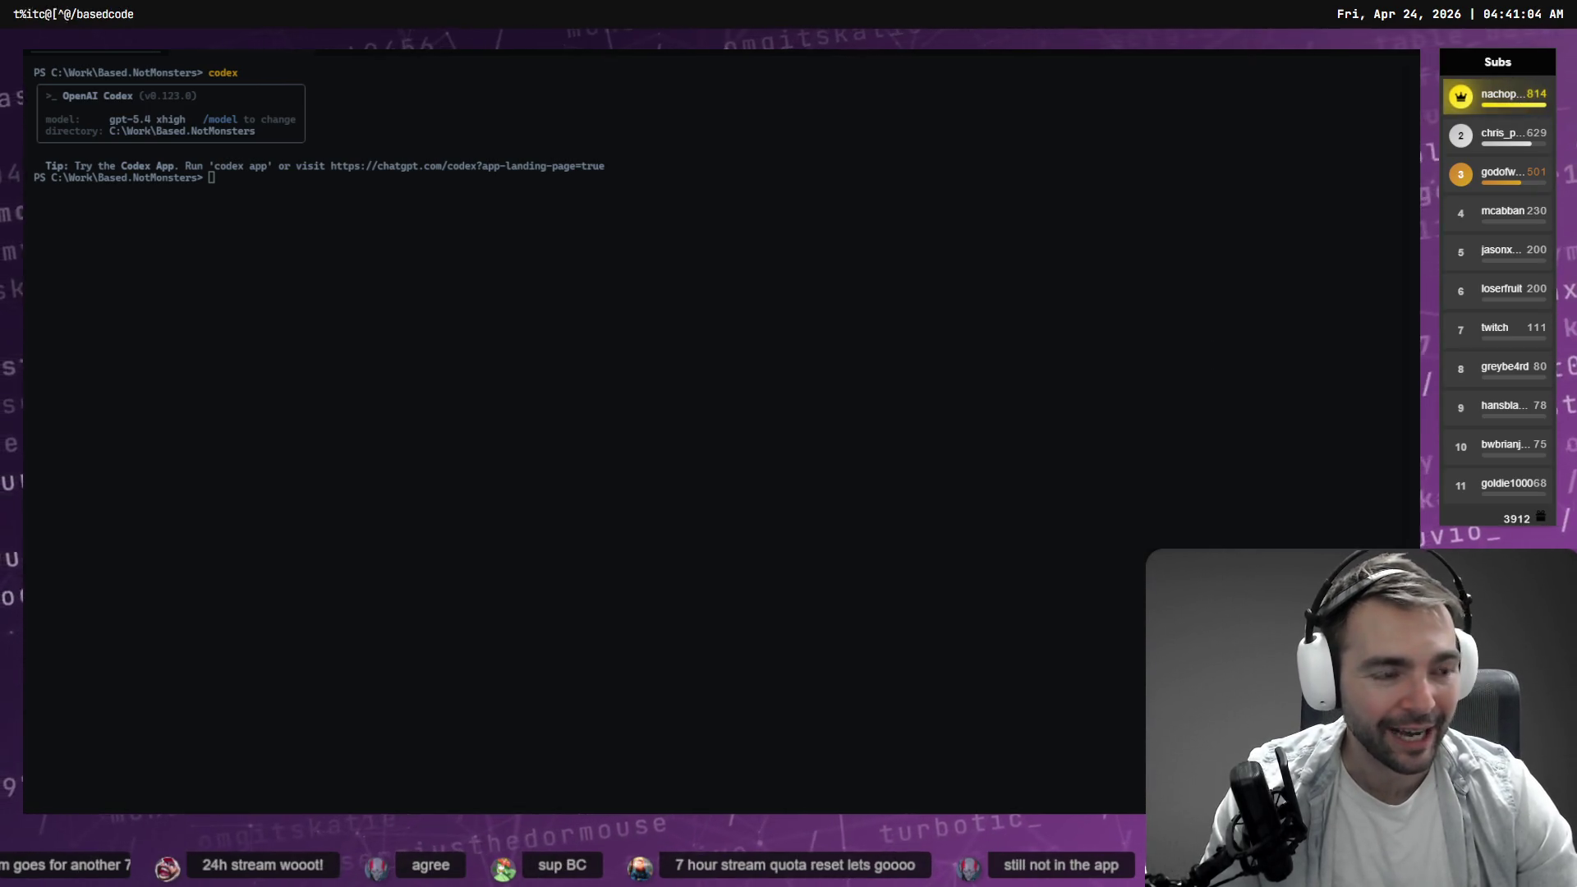
key("alt+Tab")
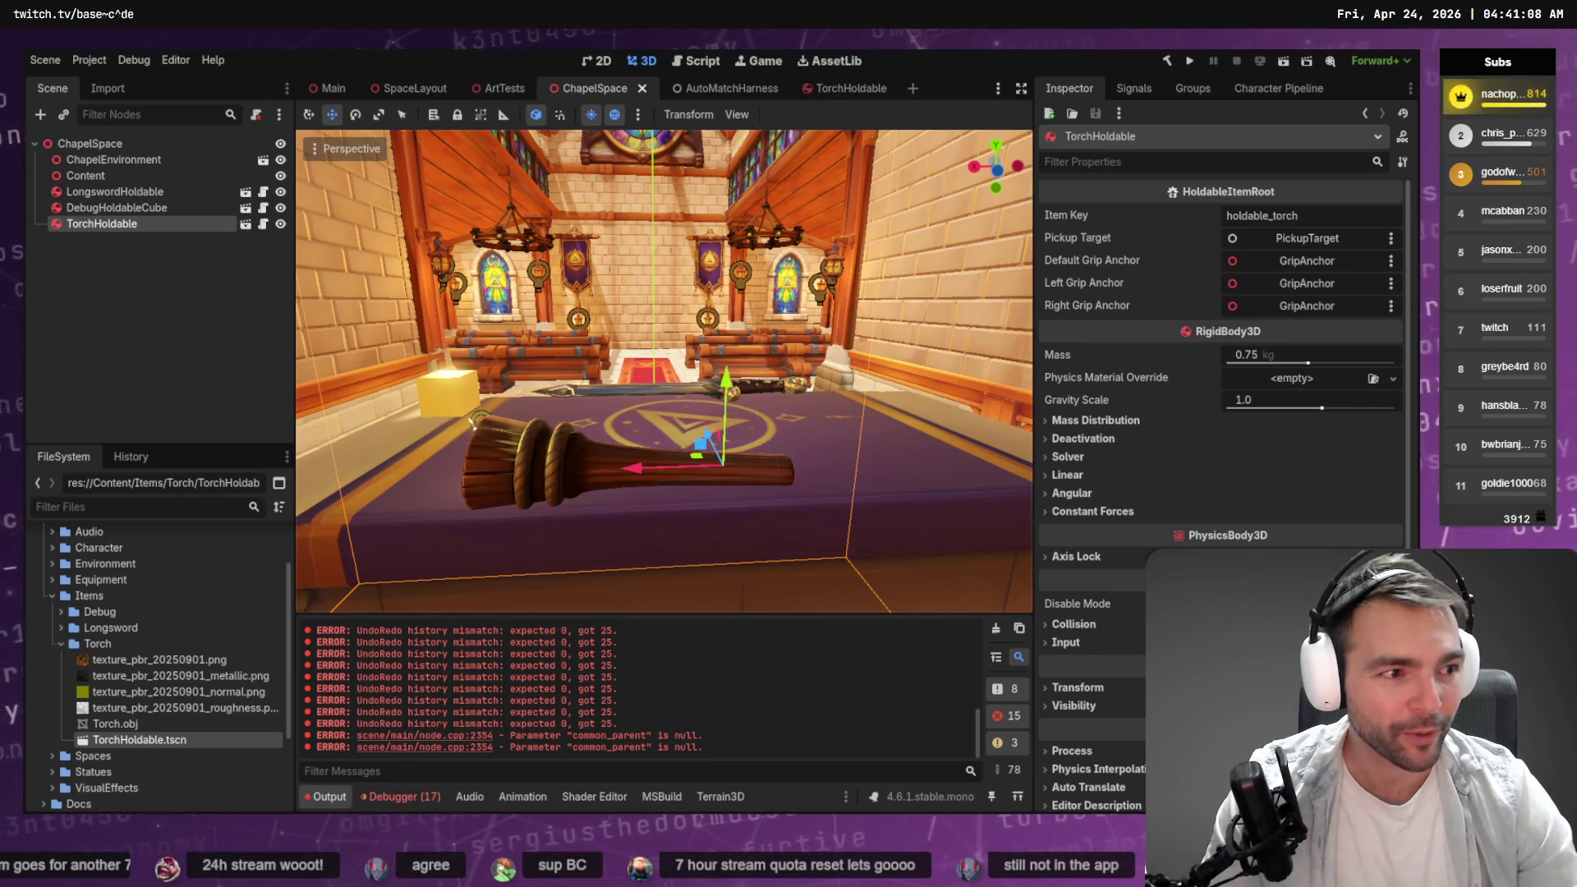
Read Codex's Implemented summary of the held-item fixes, then return to Godot.
key("alt+Tab")
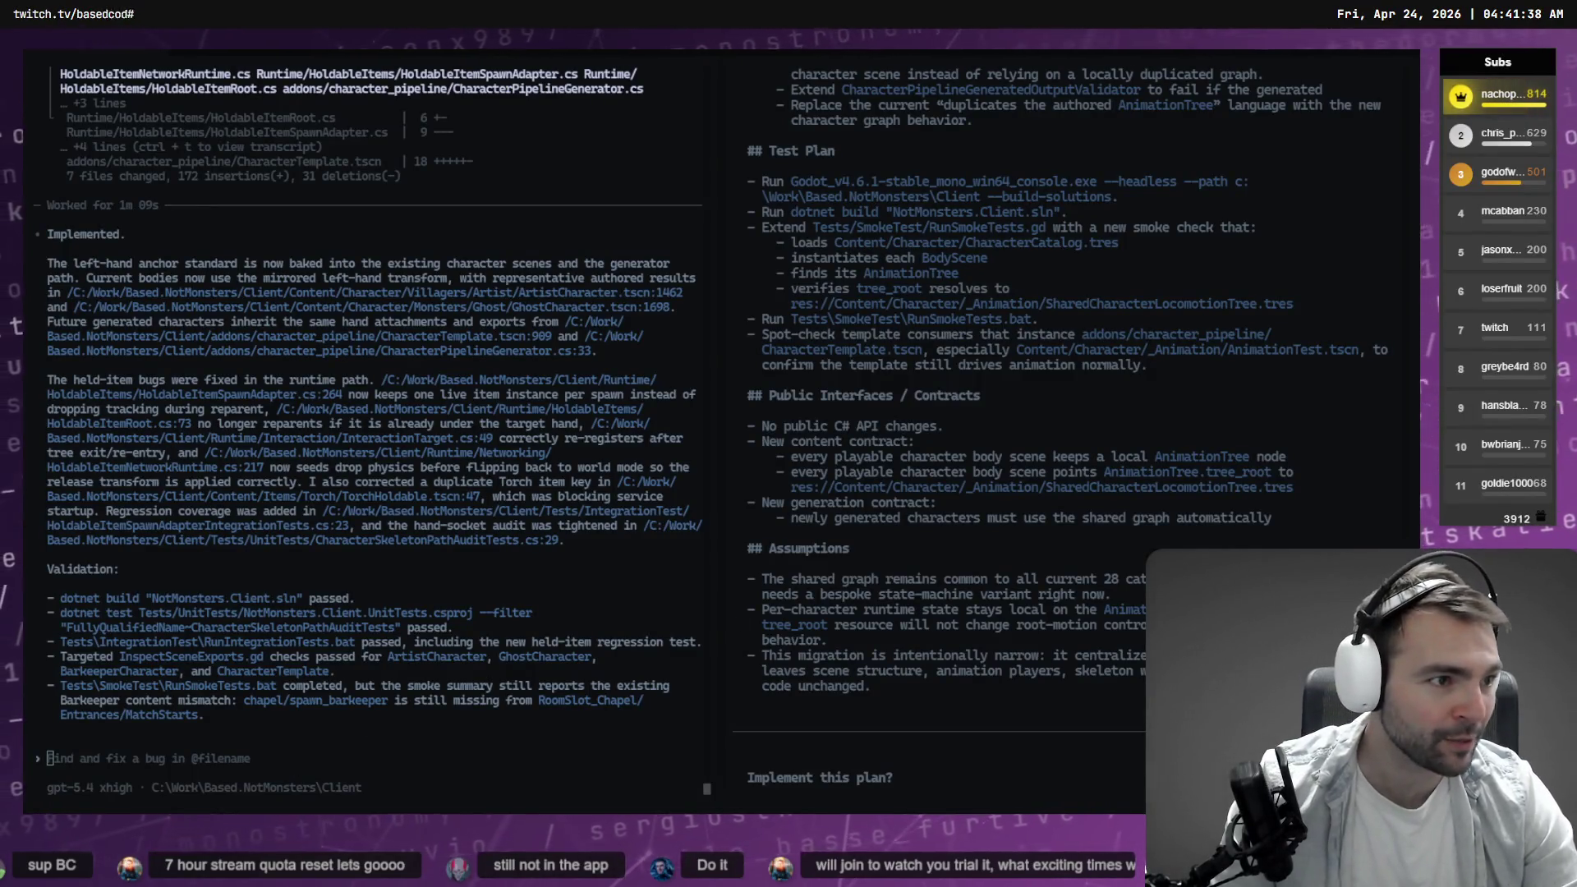
key("alt+Tab")
Set the project to run 4 simultaneous instances and launch it with F5.
left_click(176, 60)
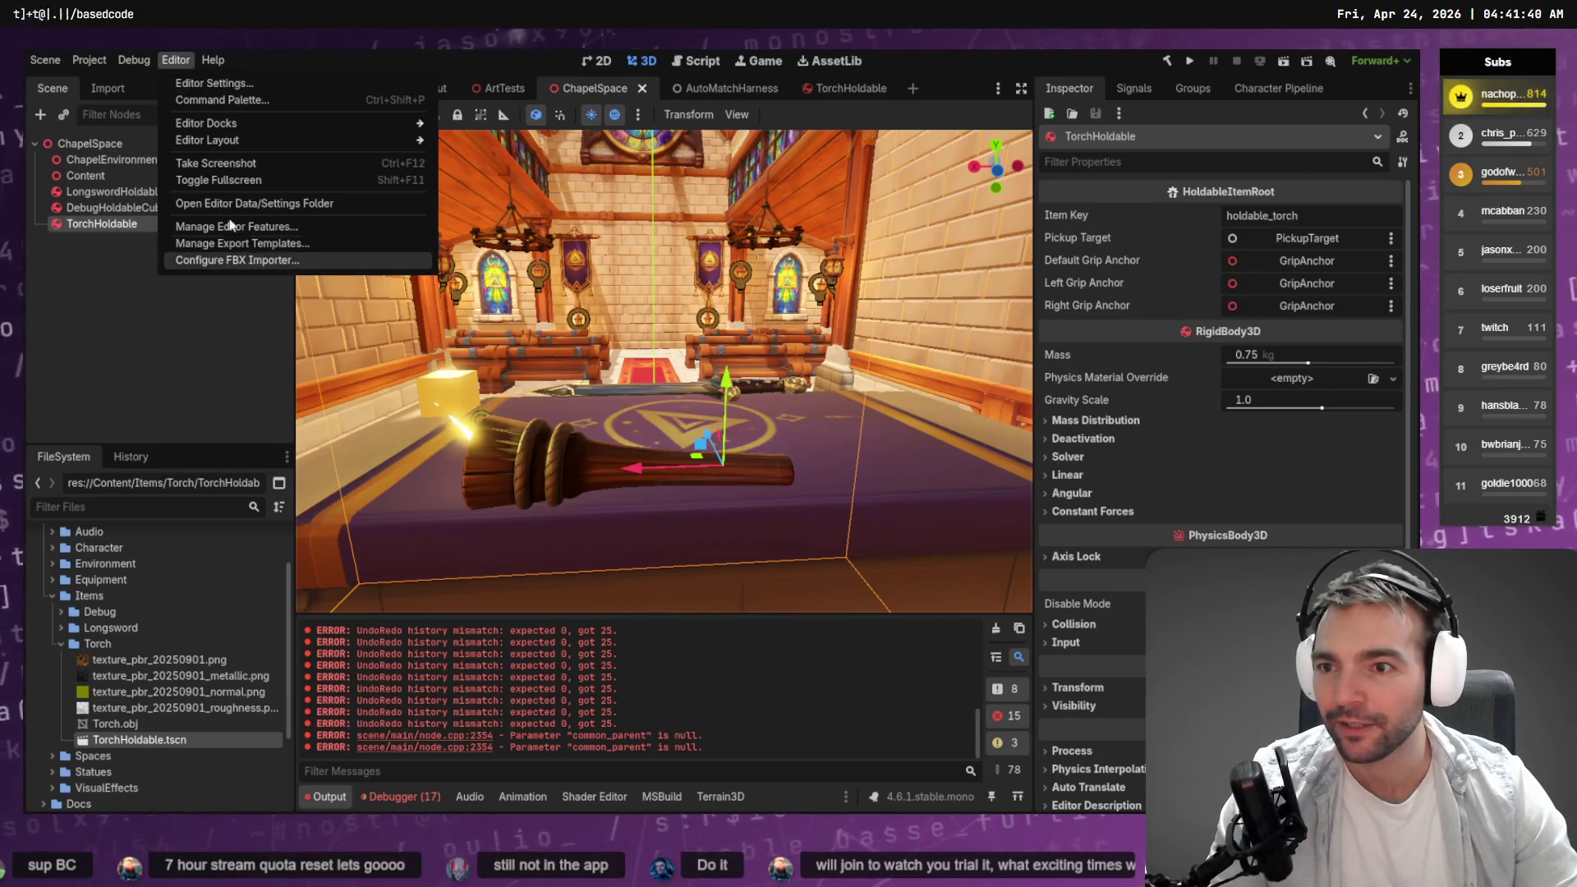
mouse_move(134, 60)
left_click(219, 276)
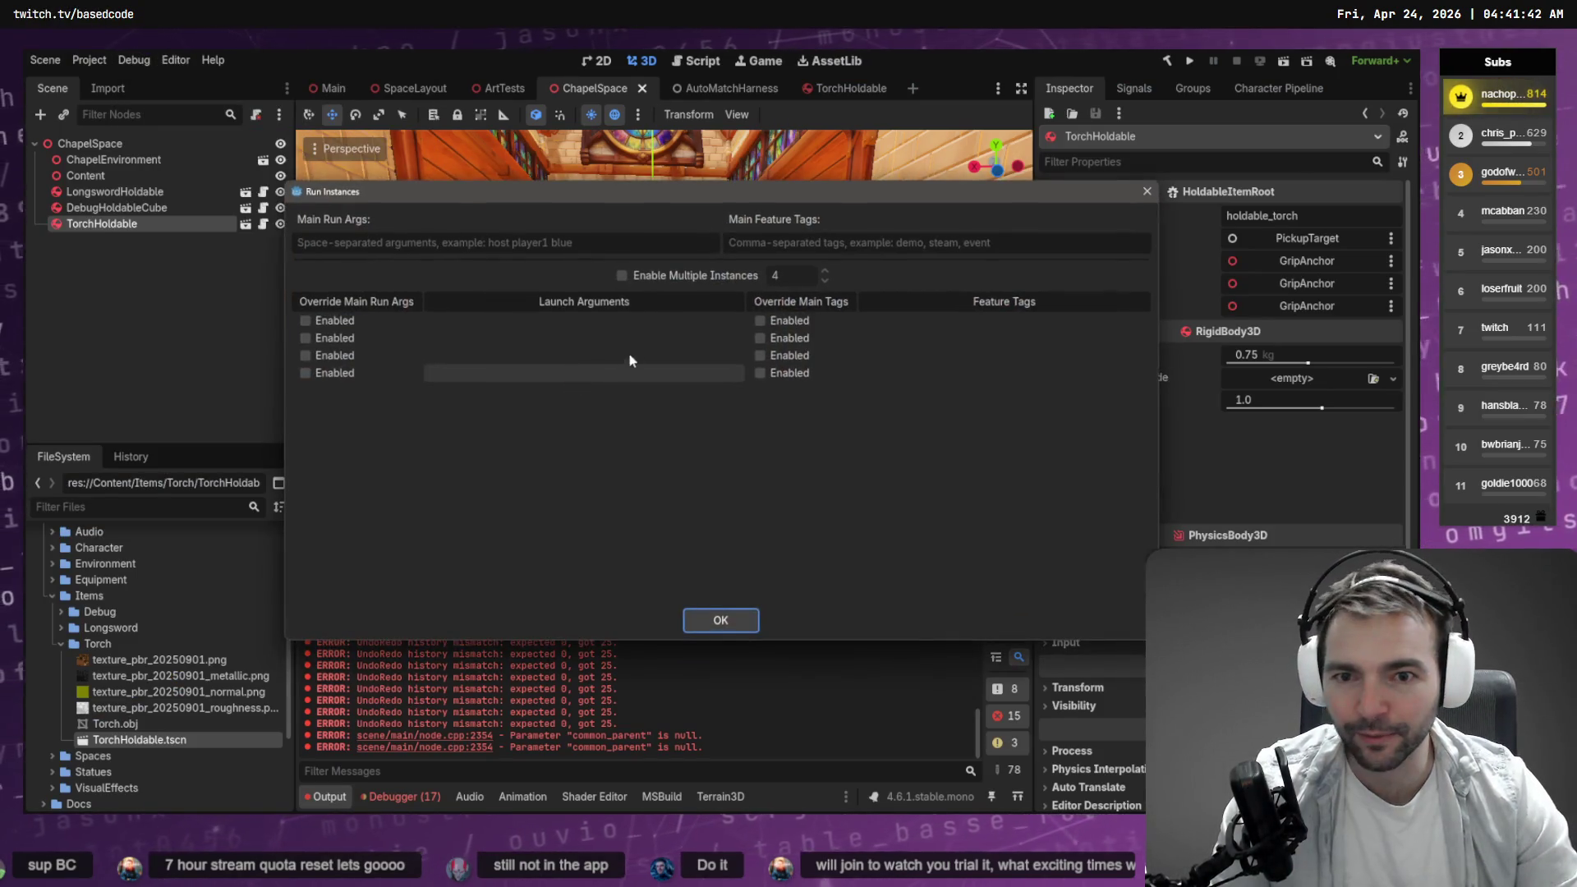
left_click(721, 620)
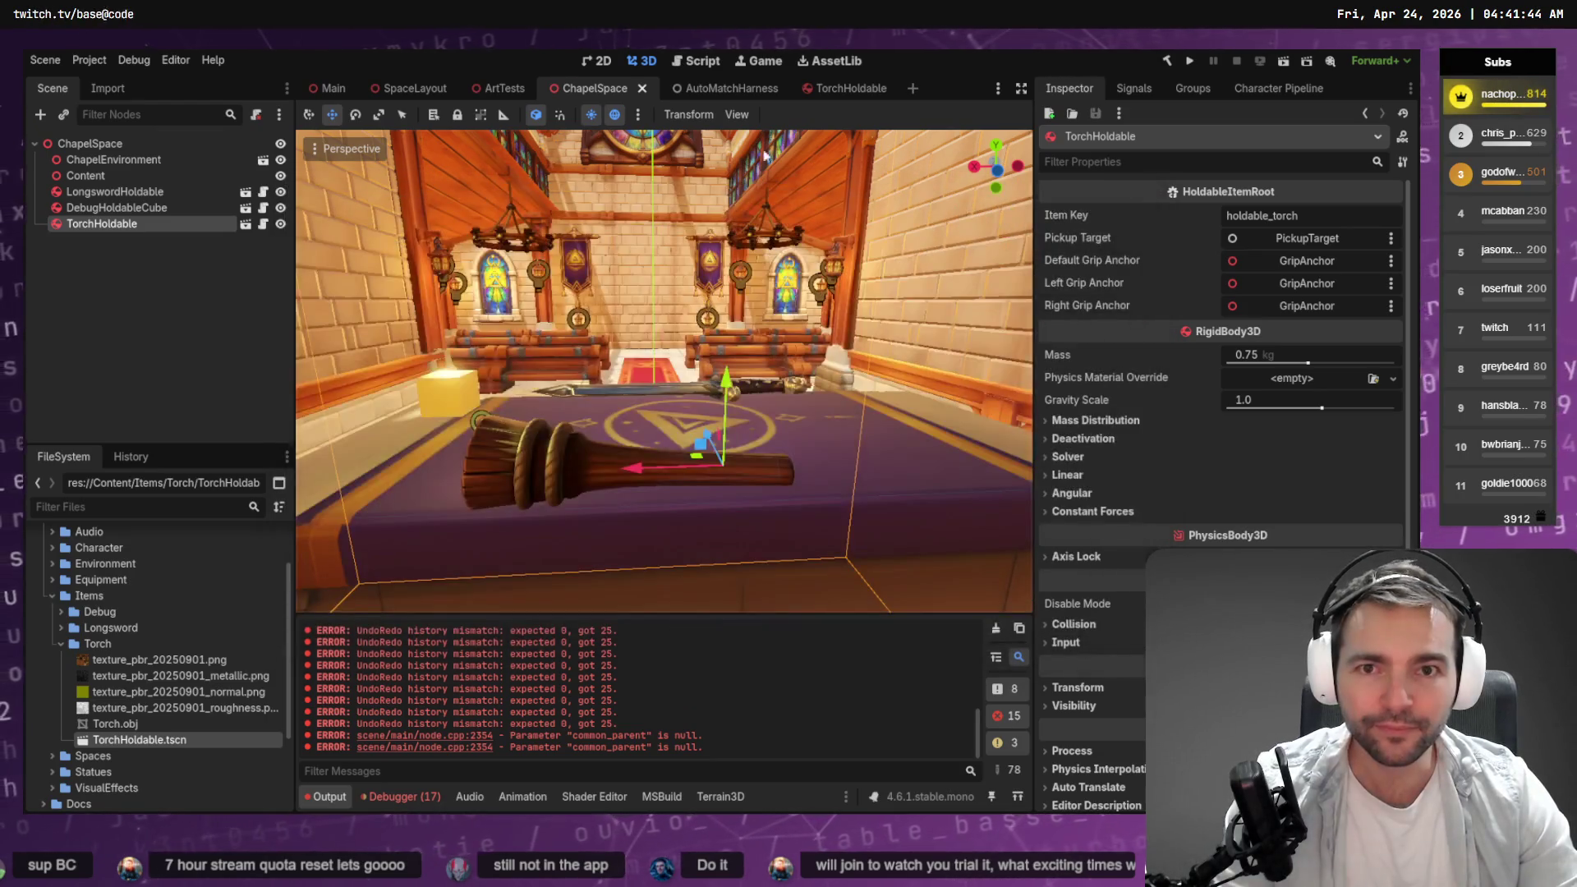
key("F5")
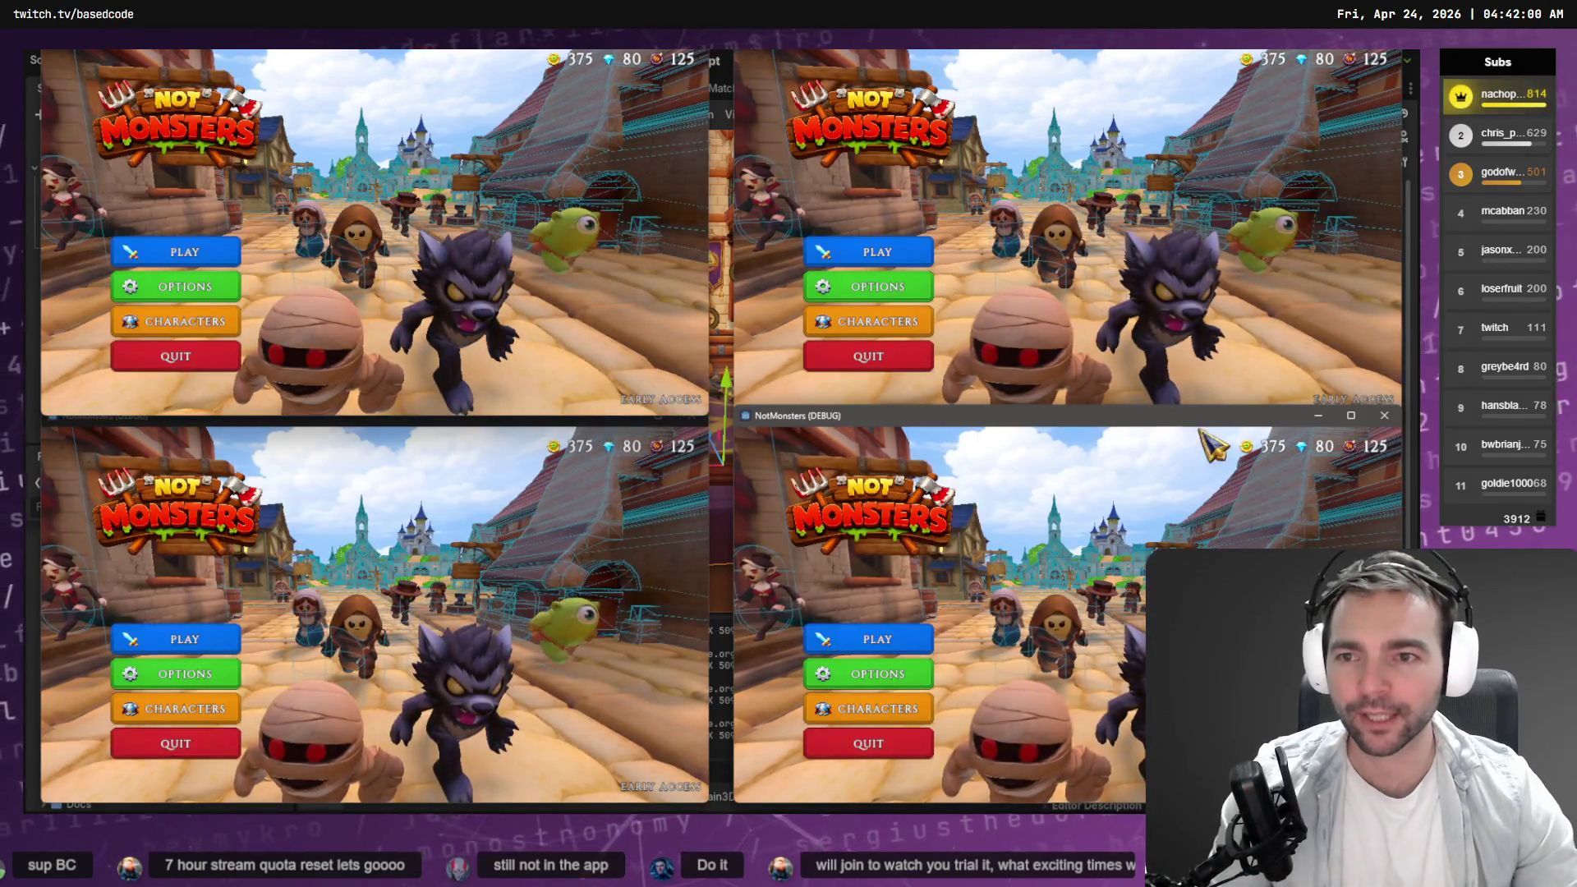
Host an online room in the first game and have the other three games join it.
left_click(185, 252)
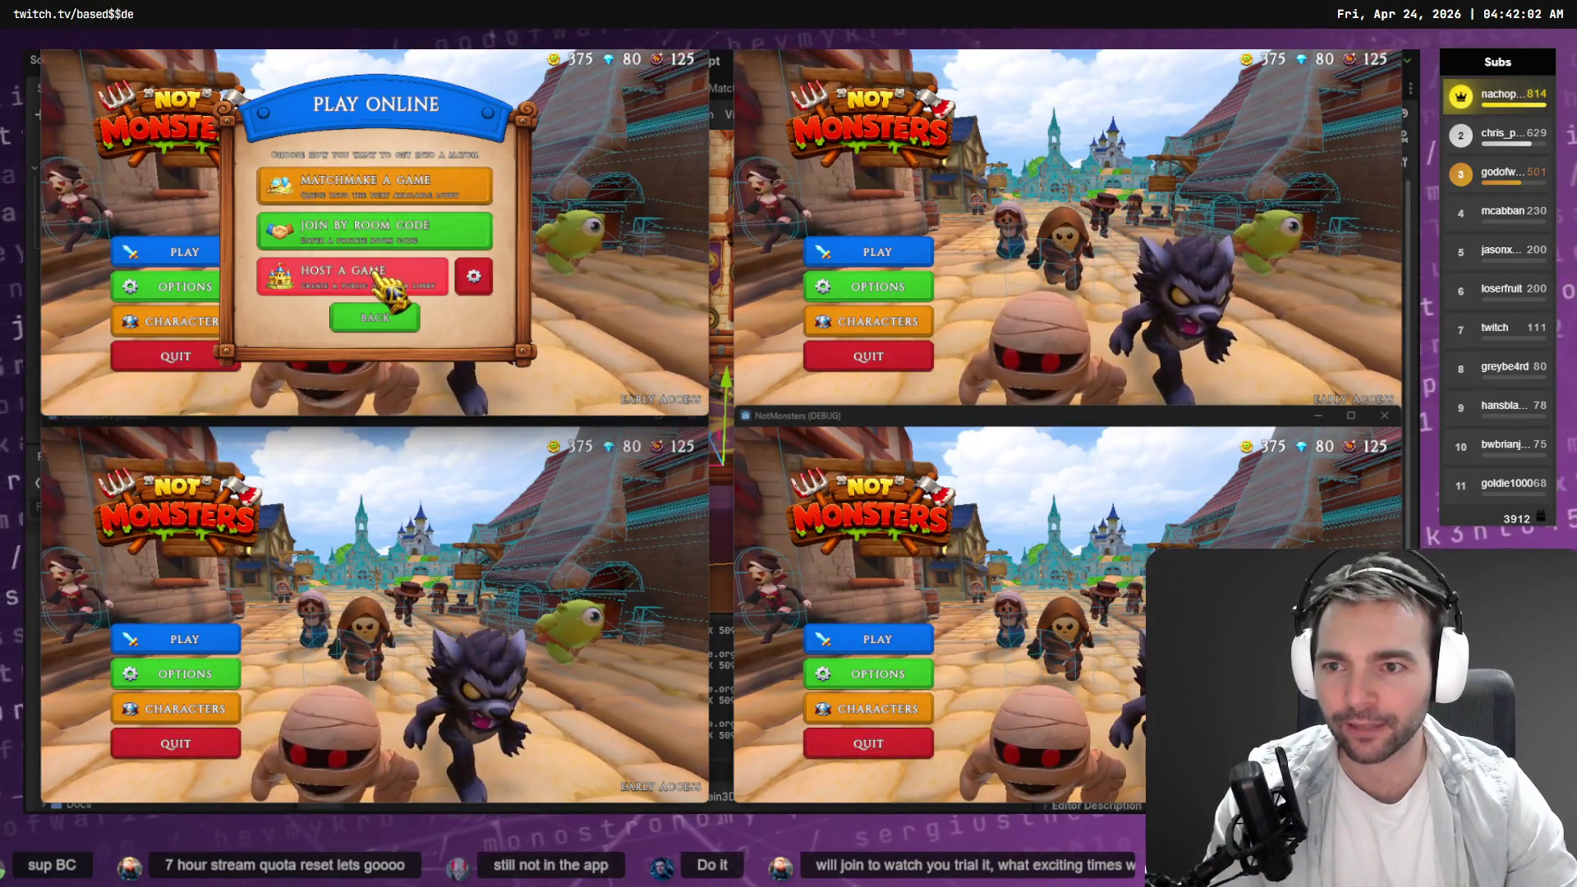
left_click(473, 277)
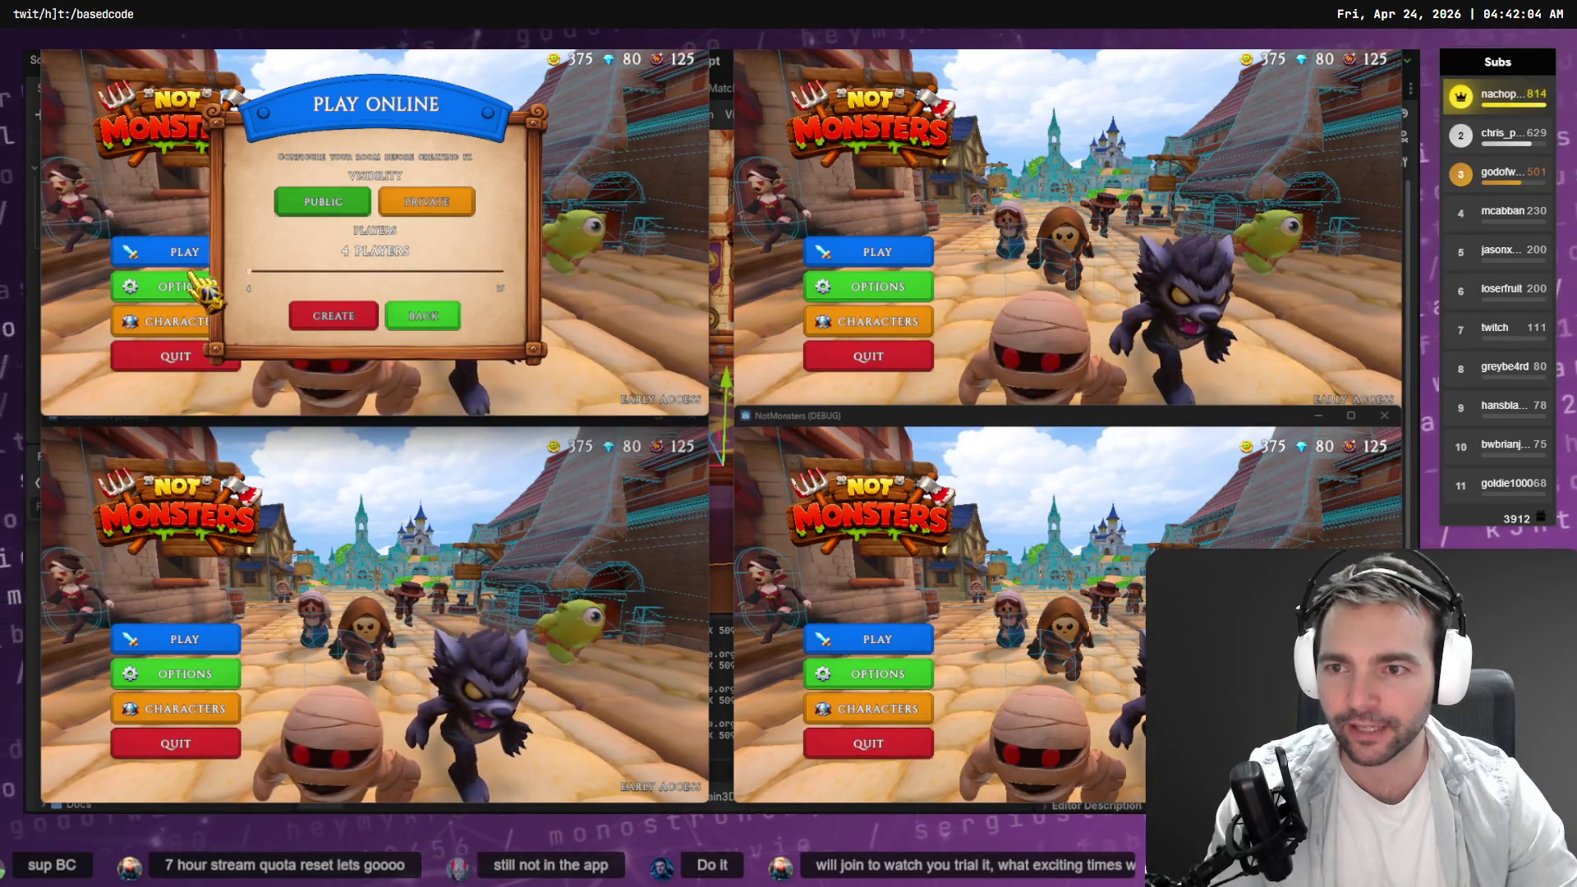
left_click(333, 321)
left_click(875, 252)
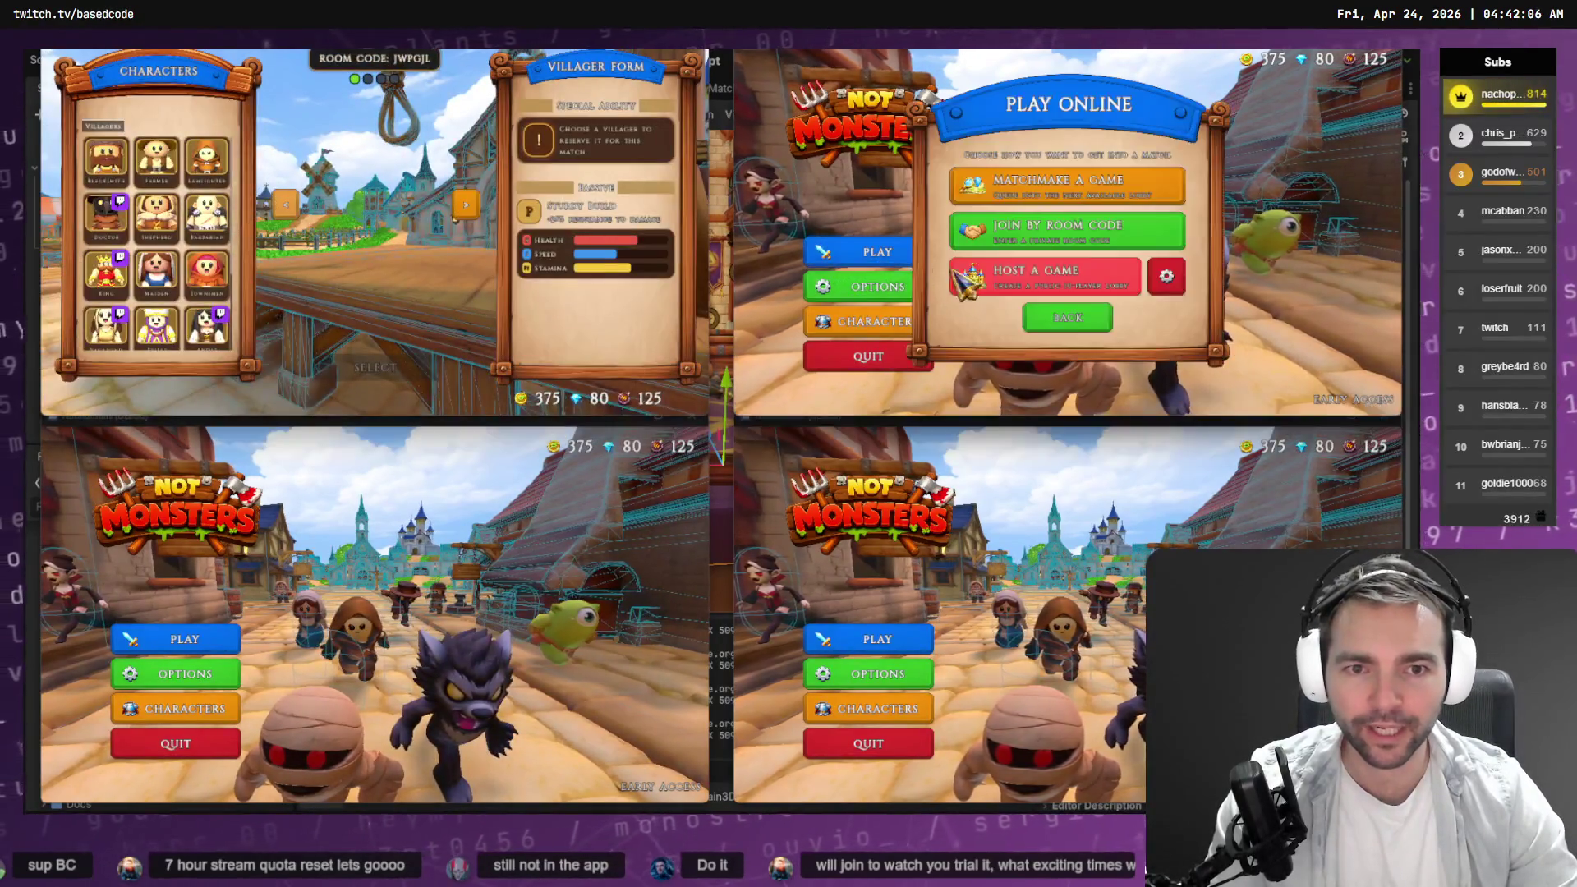
left_click(1060, 189)
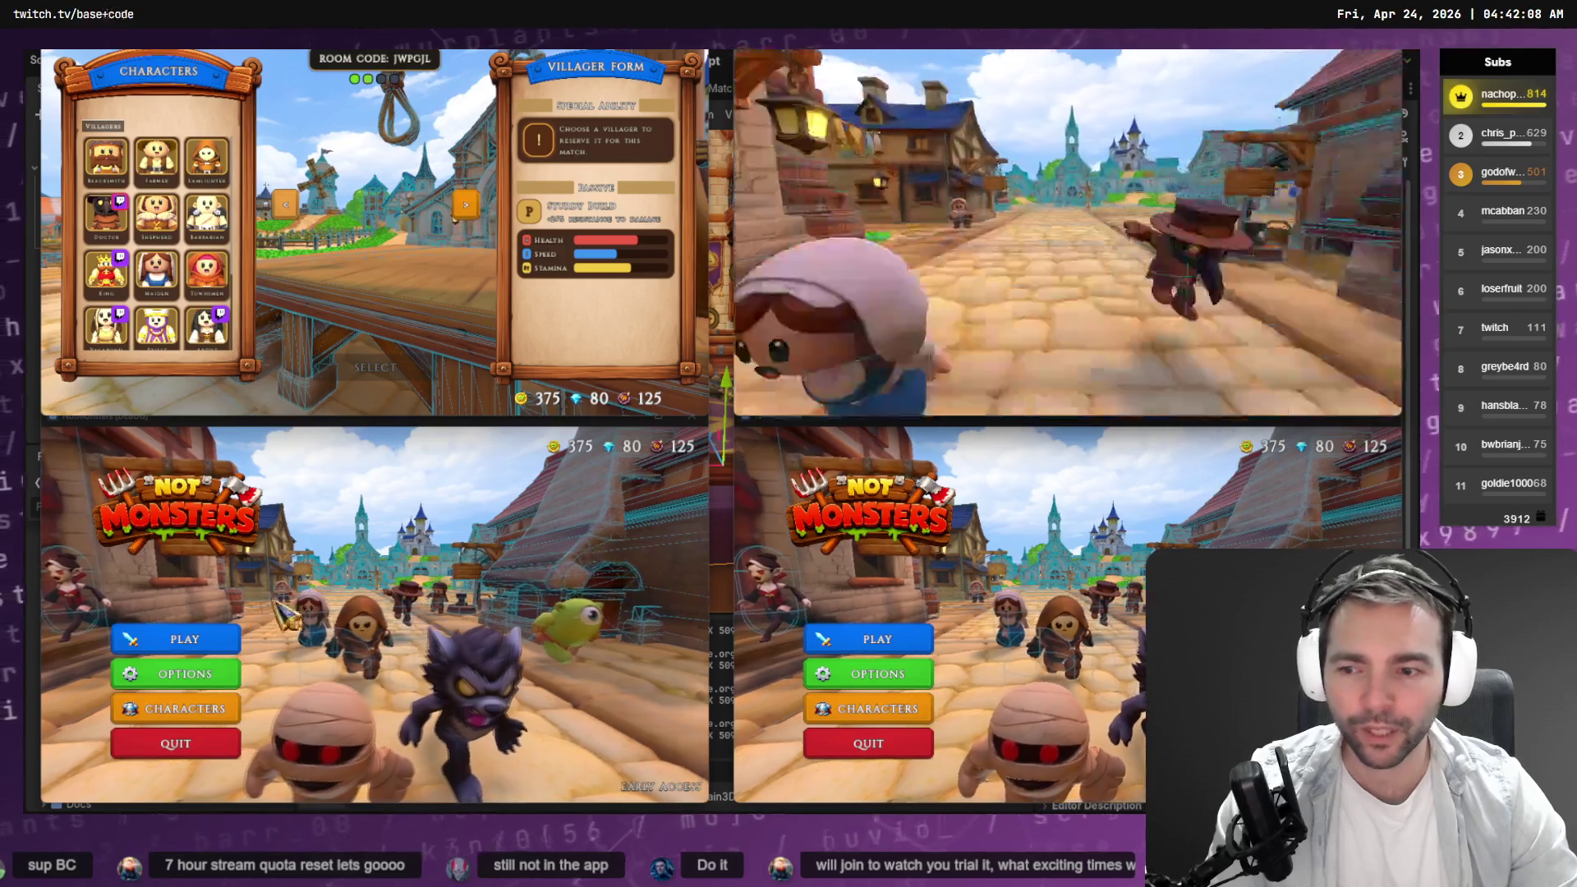
left_click(185, 640)
left_click(329, 616)
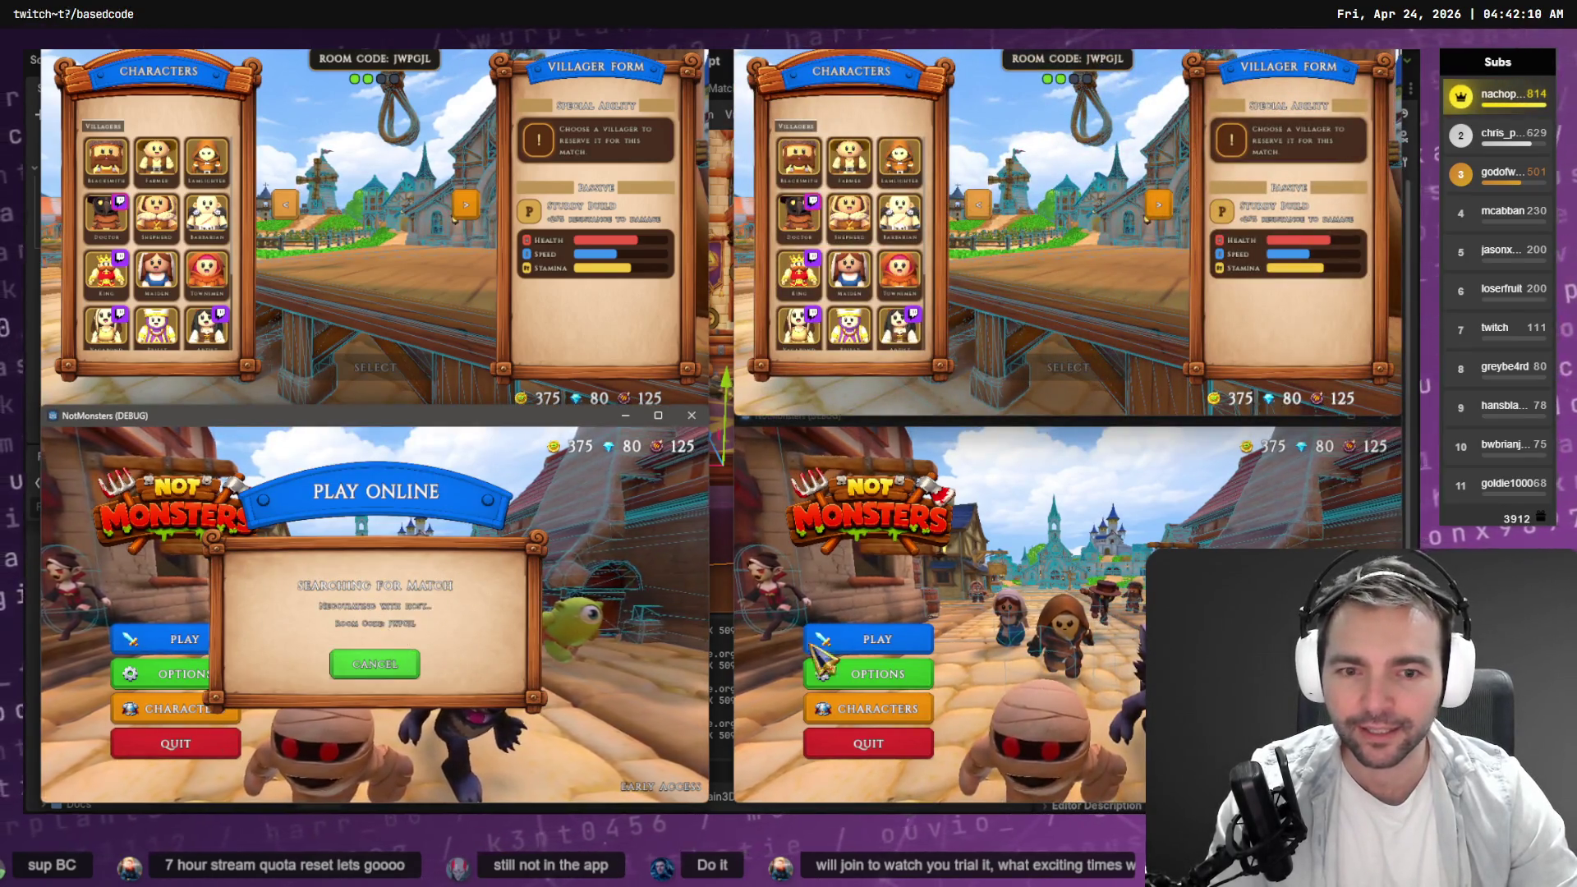
left_click(894, 647)
left_click(1085, 583)
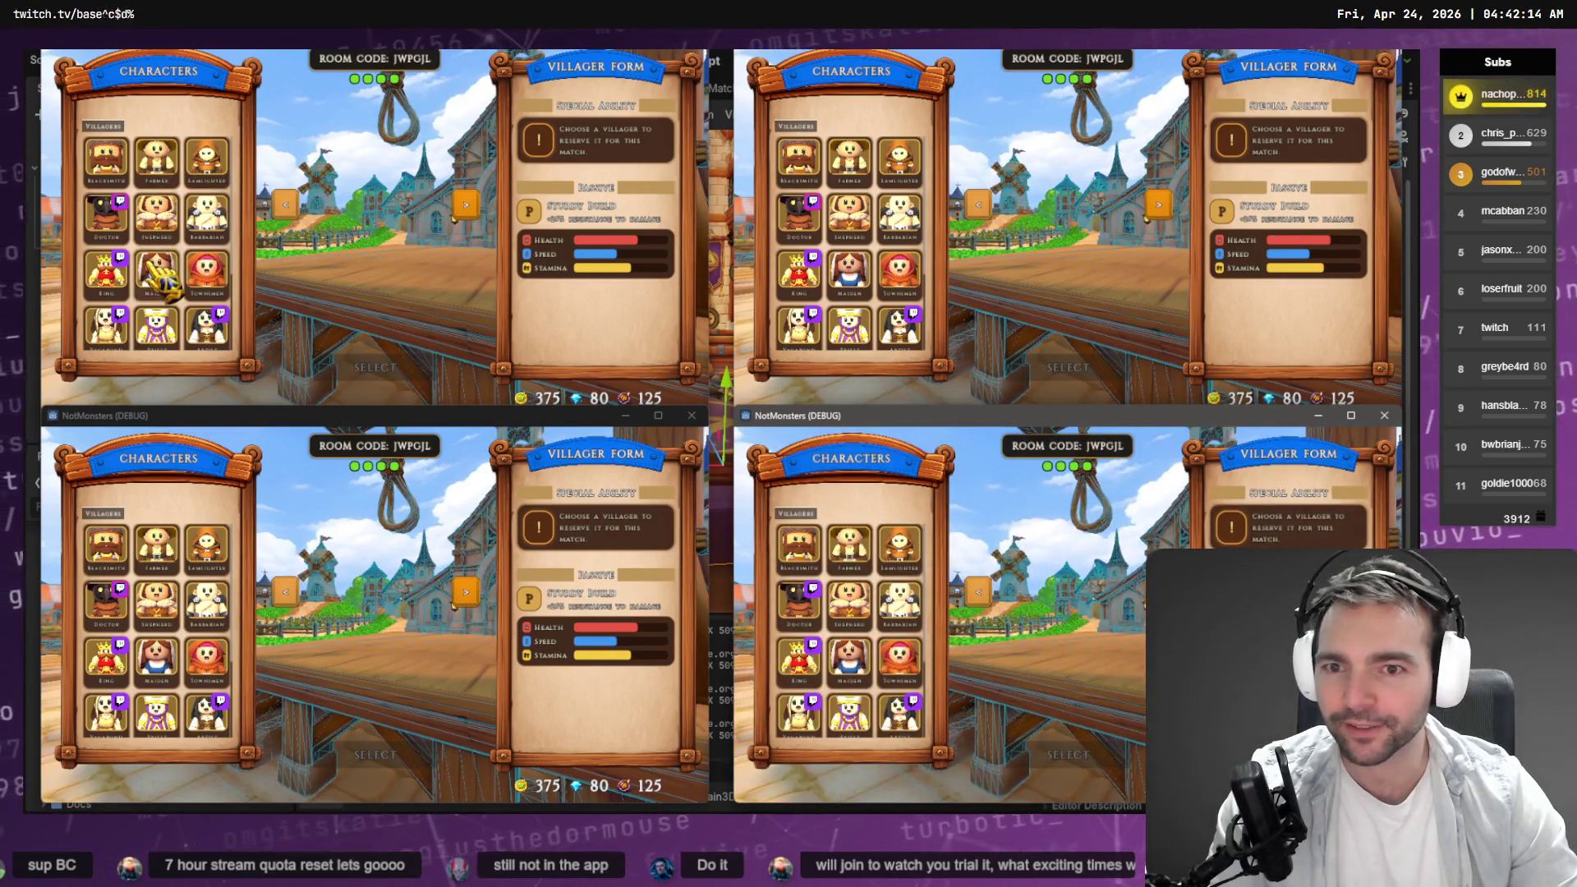
Pick and confirm Butcher, Barkeeper, Fruitseller and Artist for the four players.
scroll(218, 320, "down", 3)
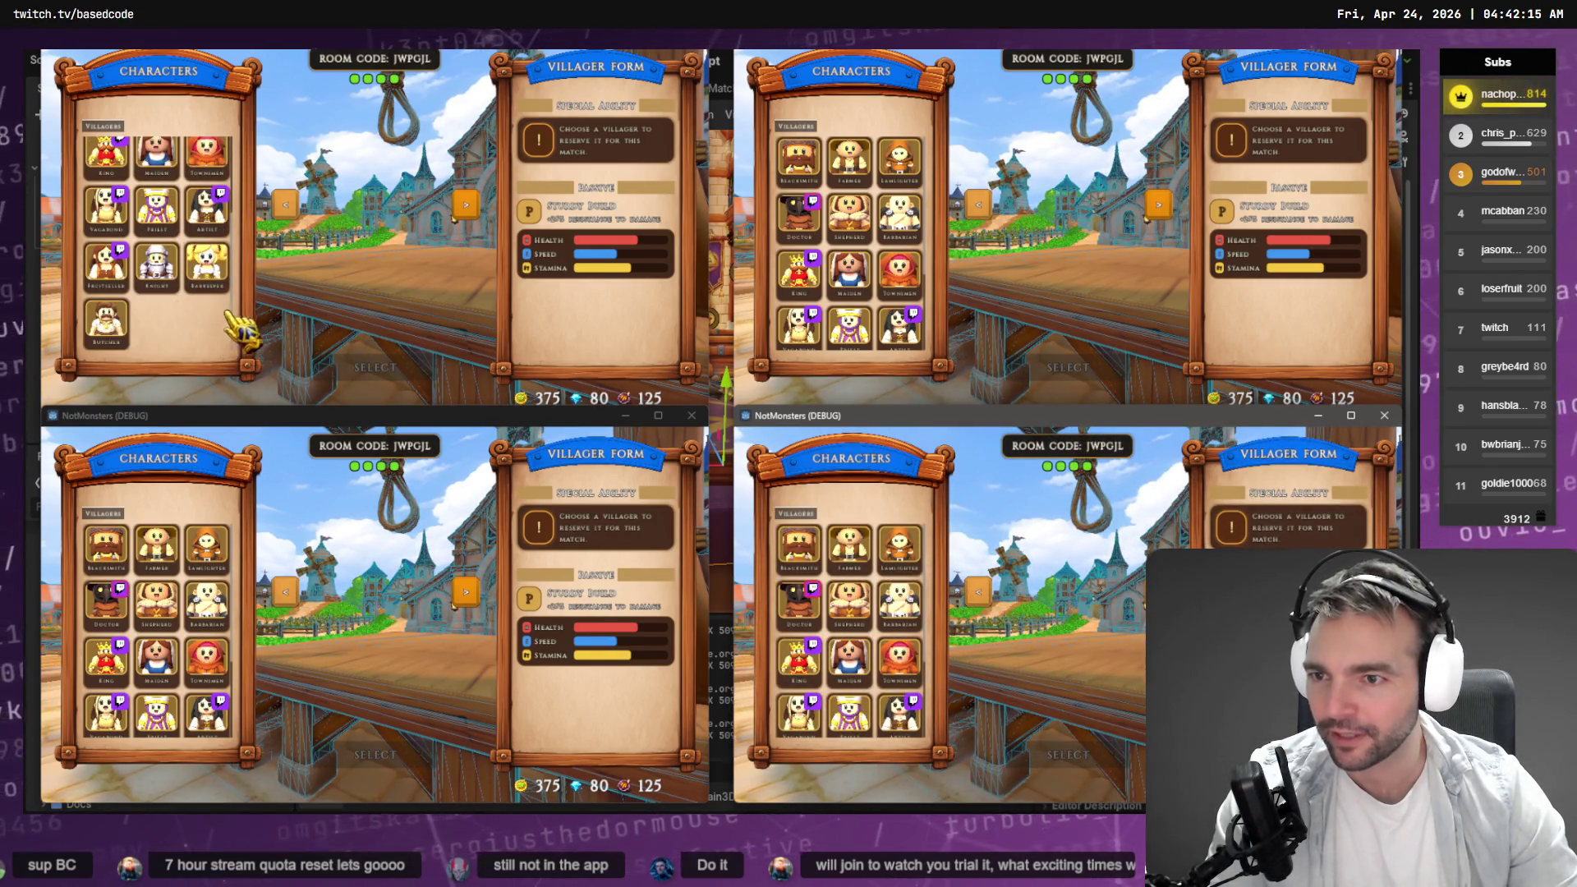
left_click(109, 327)
scroll(901, 321, "down", 2)
left_click(901, 322)
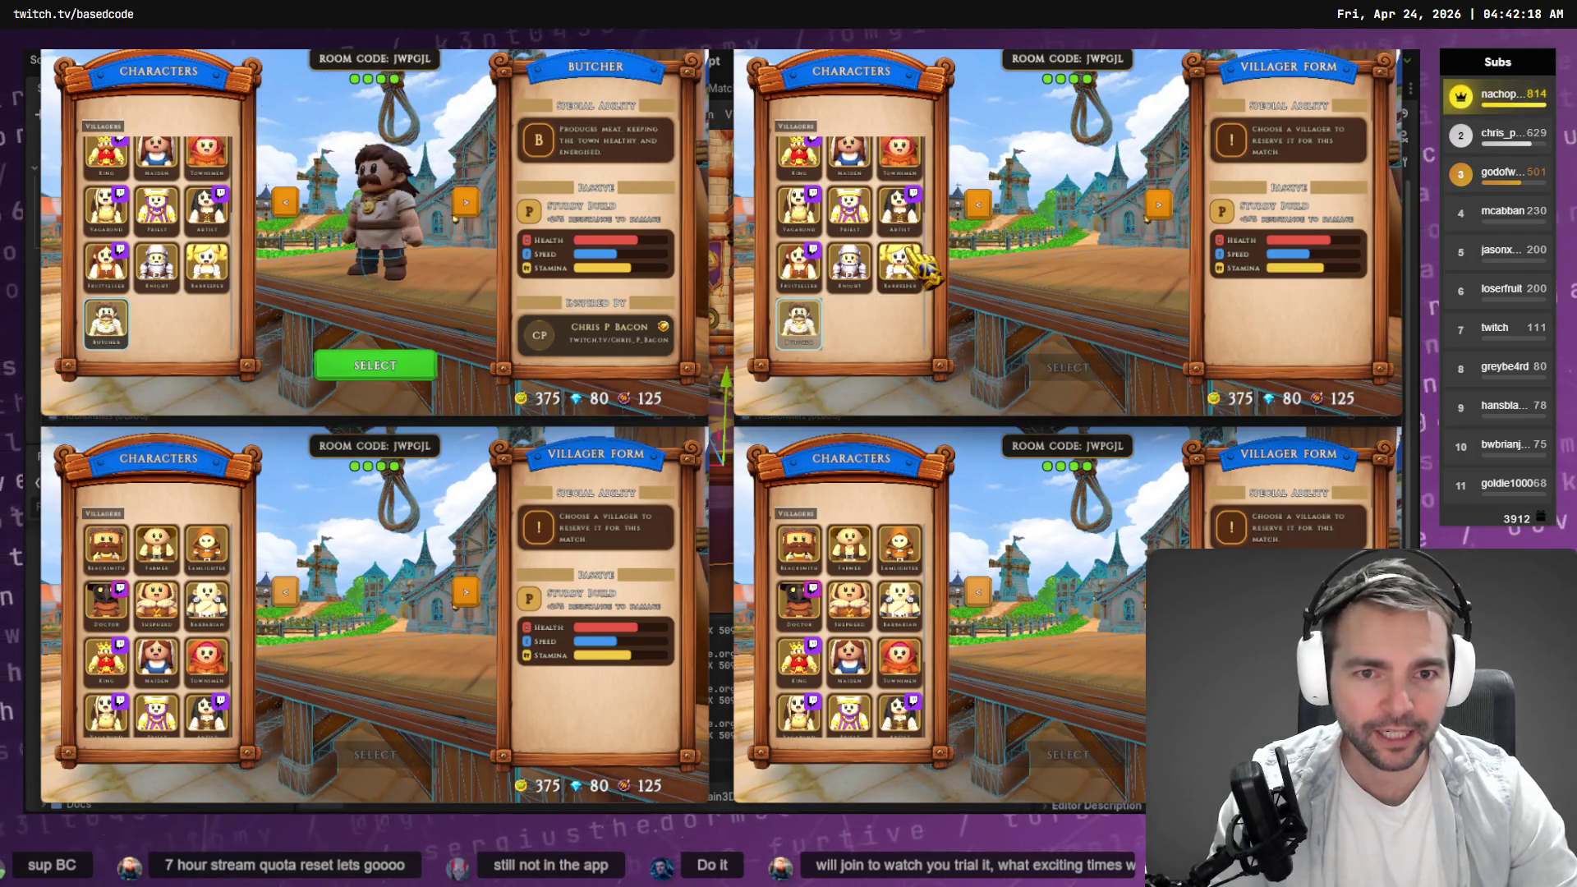
scroll(183, 645, "down", 3)
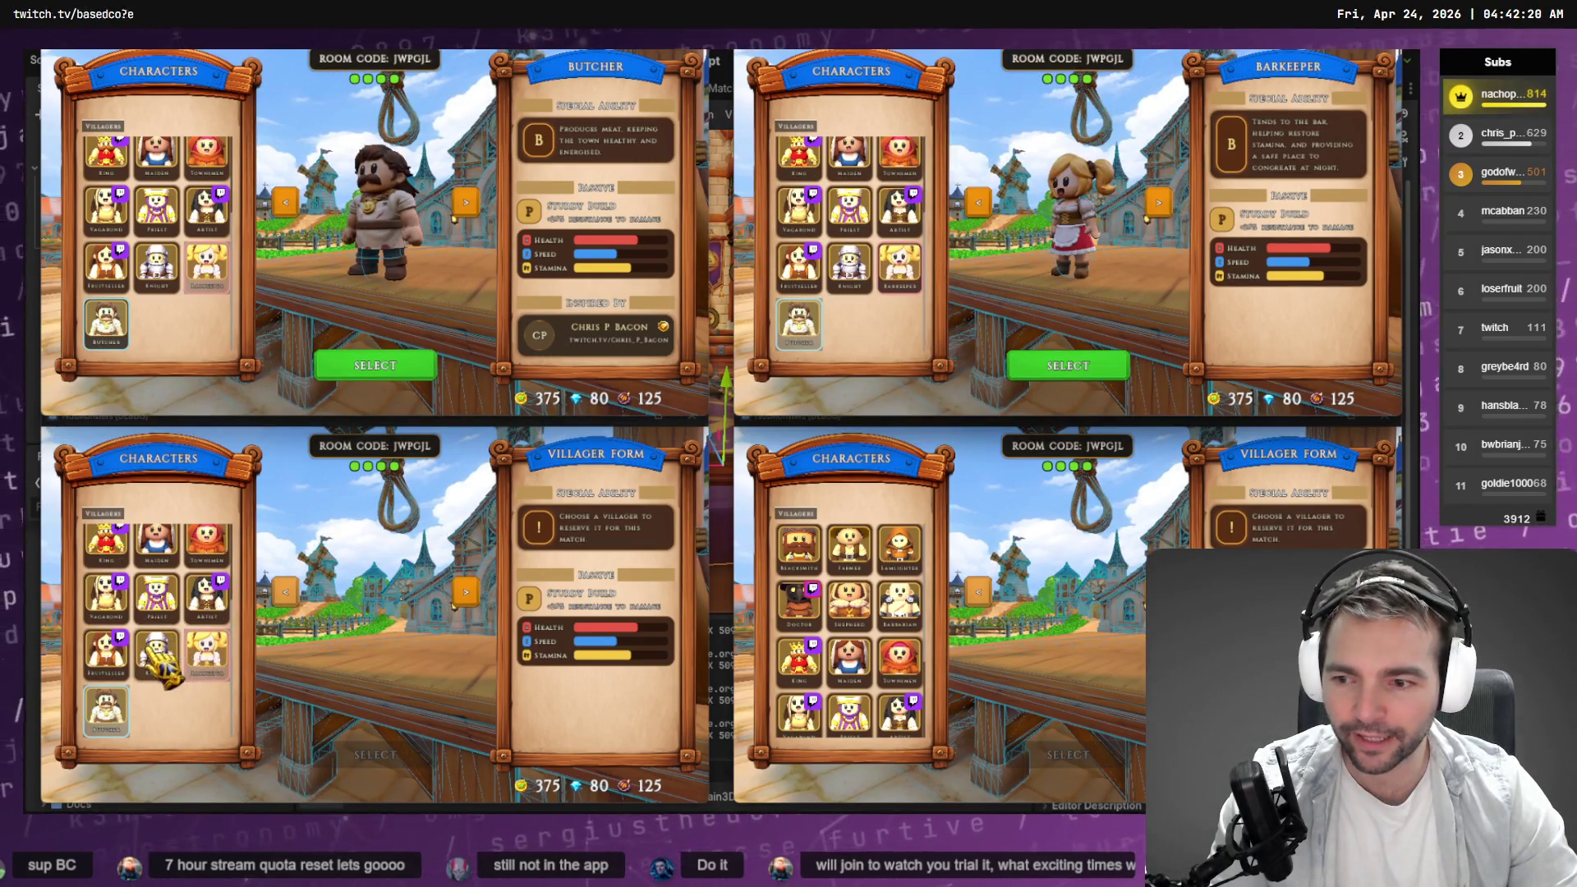
left_click(111, 653)
scroll(850, 624, "down", 3)
left_click(900, 596)
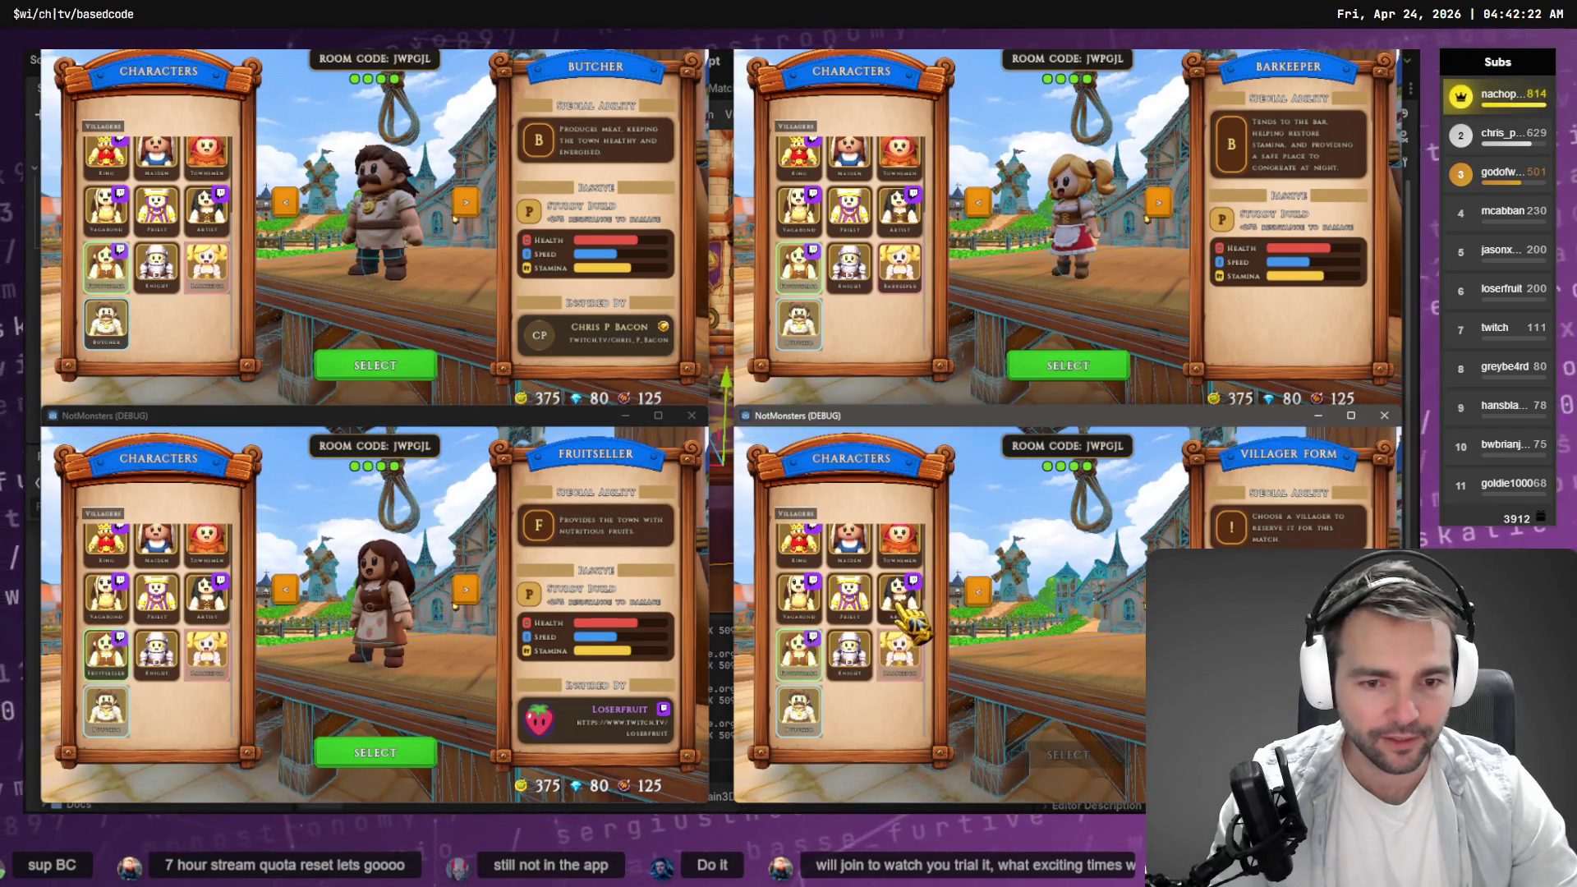
left_click(357, 363)
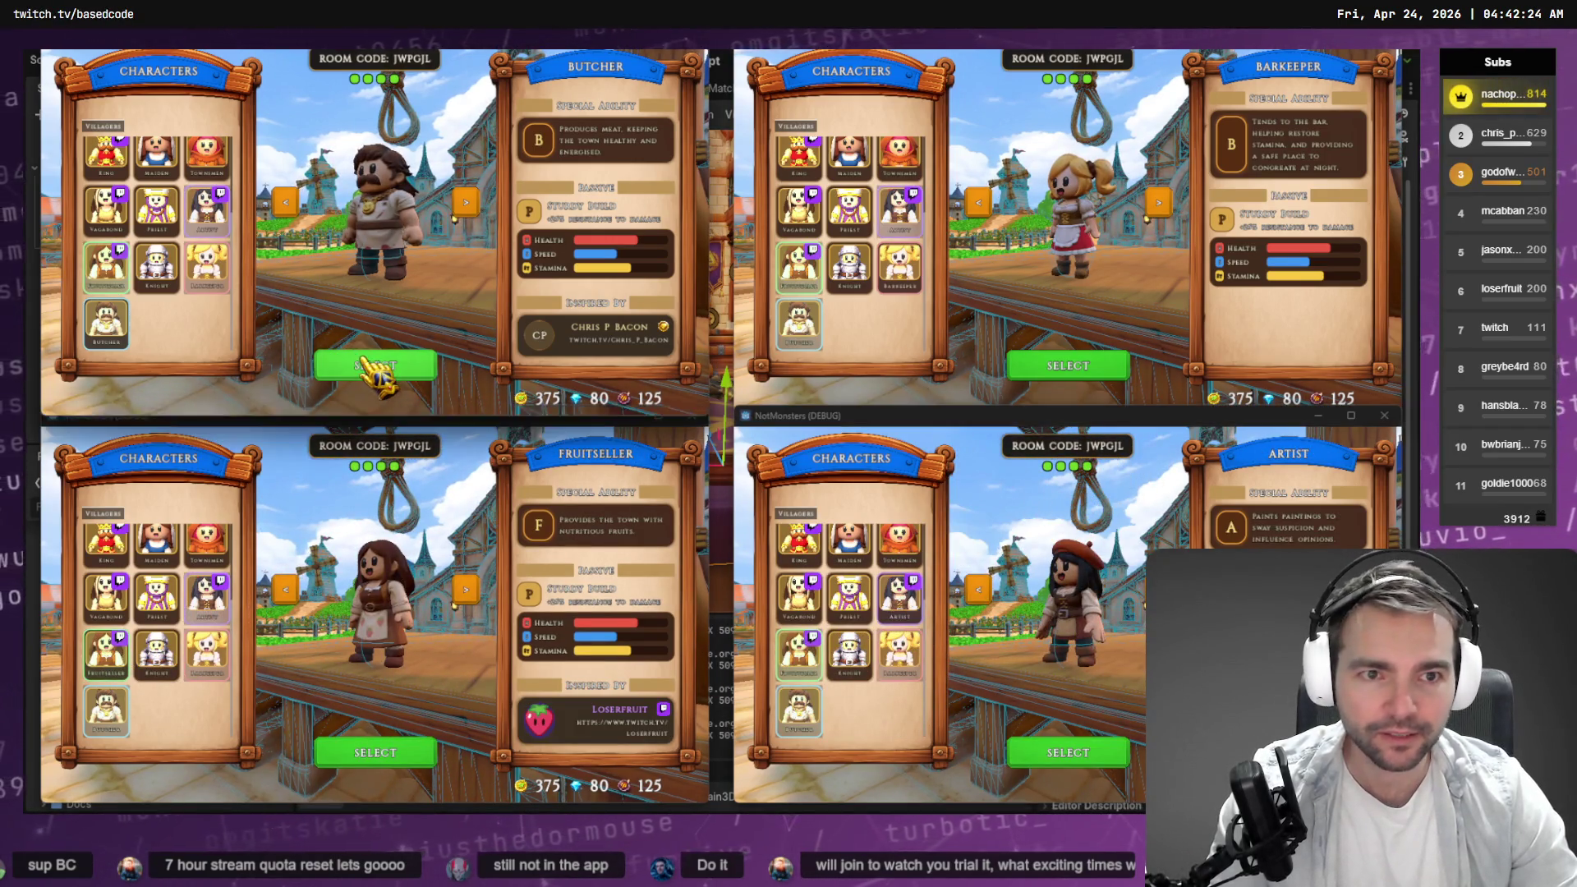
left_click(1132, 365)
left_click(423, 752)
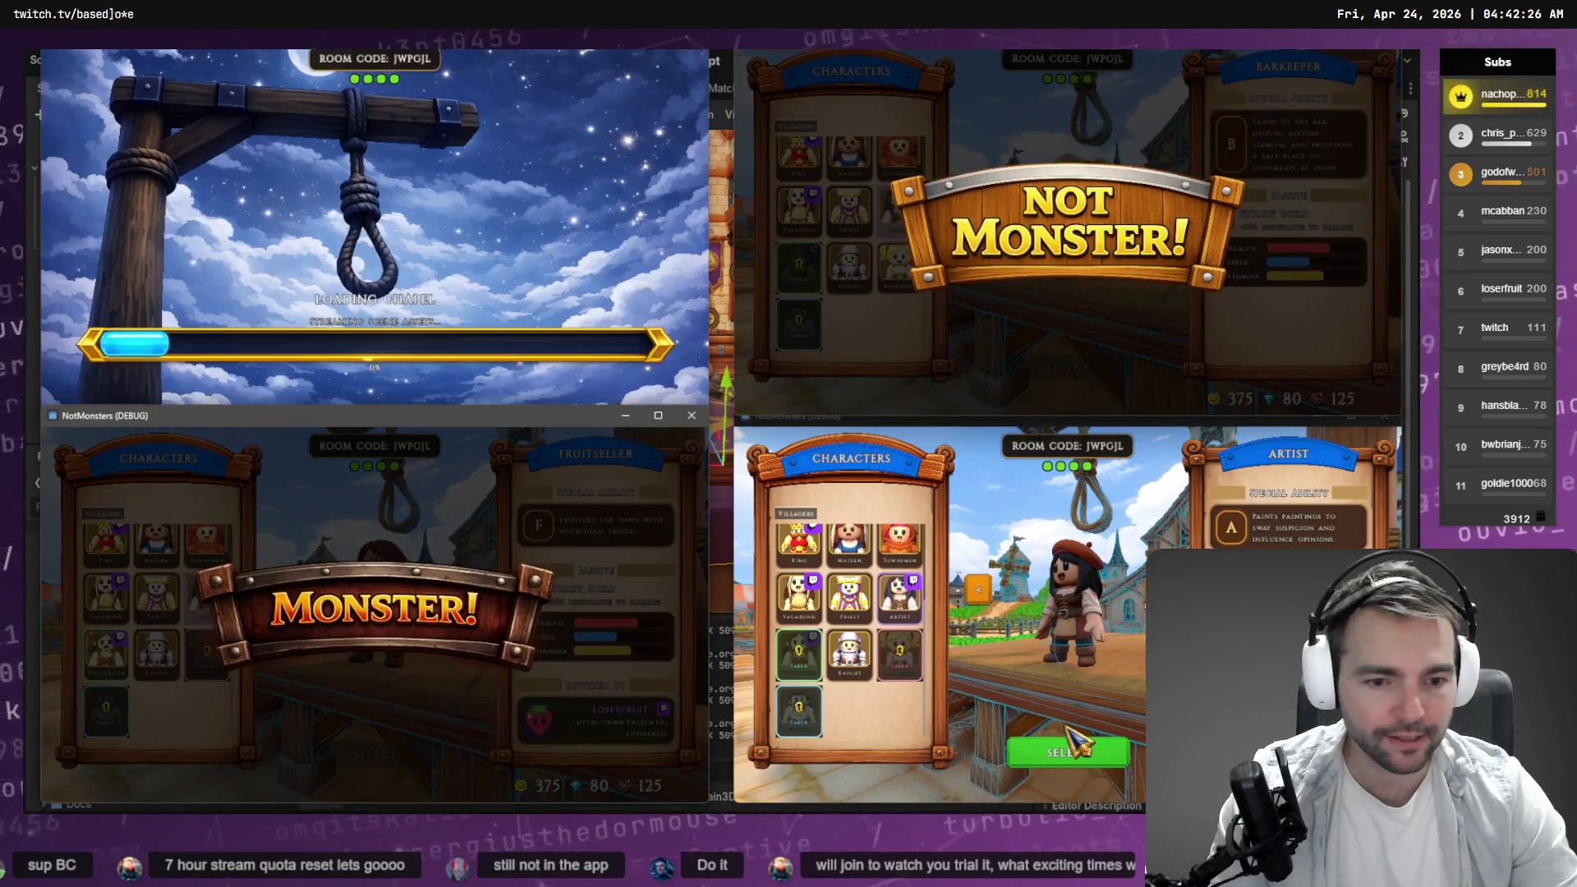
left_click(1072, 754)
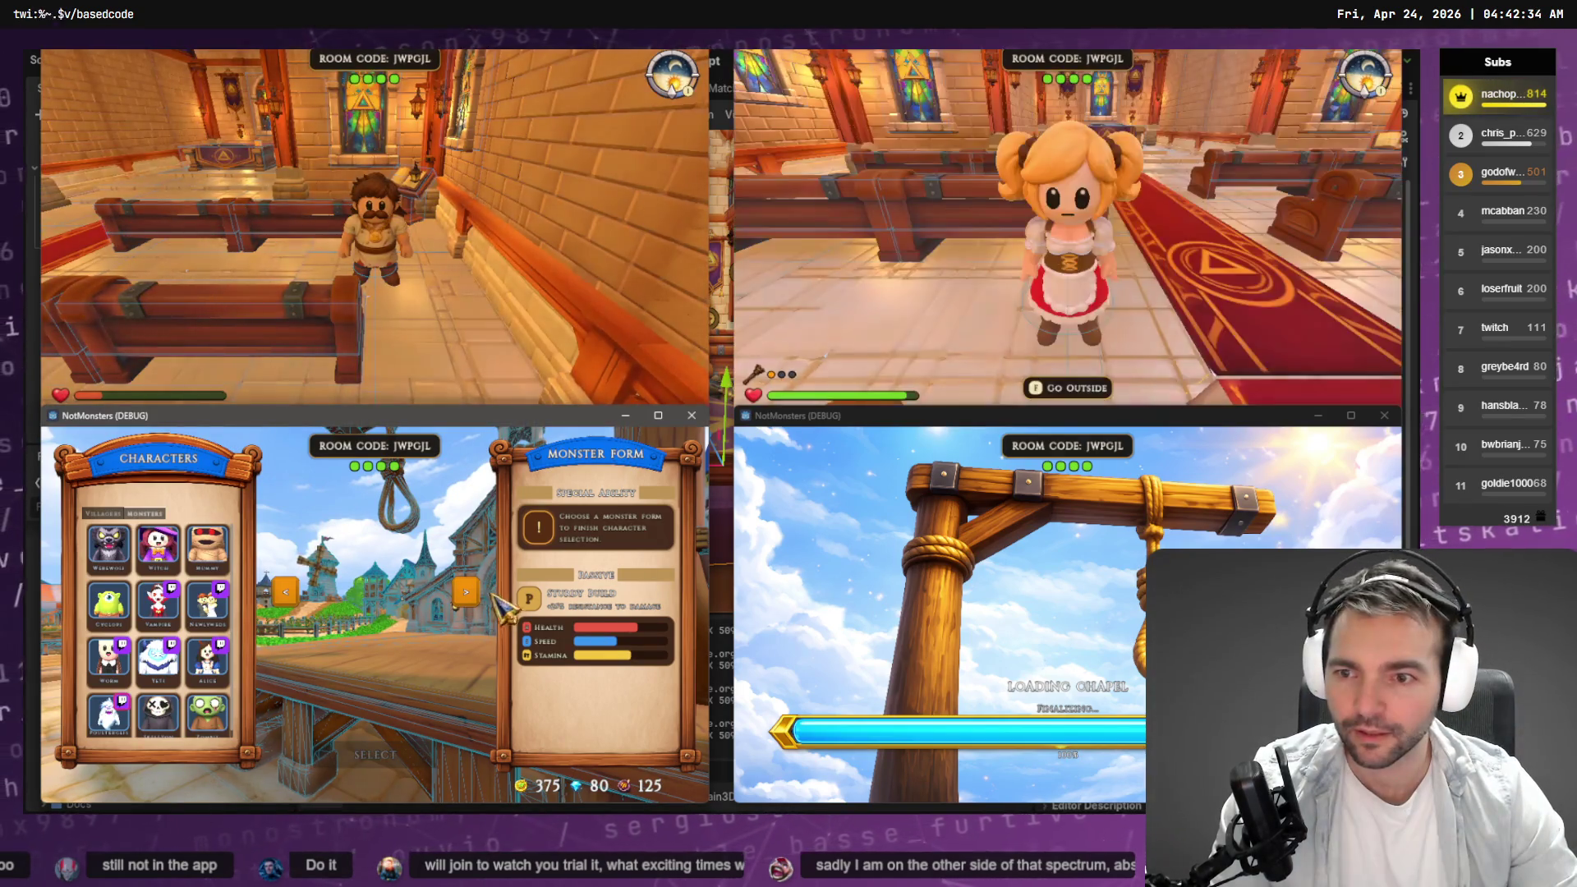
Choose Skeleton as the monster and load into the chapel, then stop all instances with F8.
left_click(164, 547)
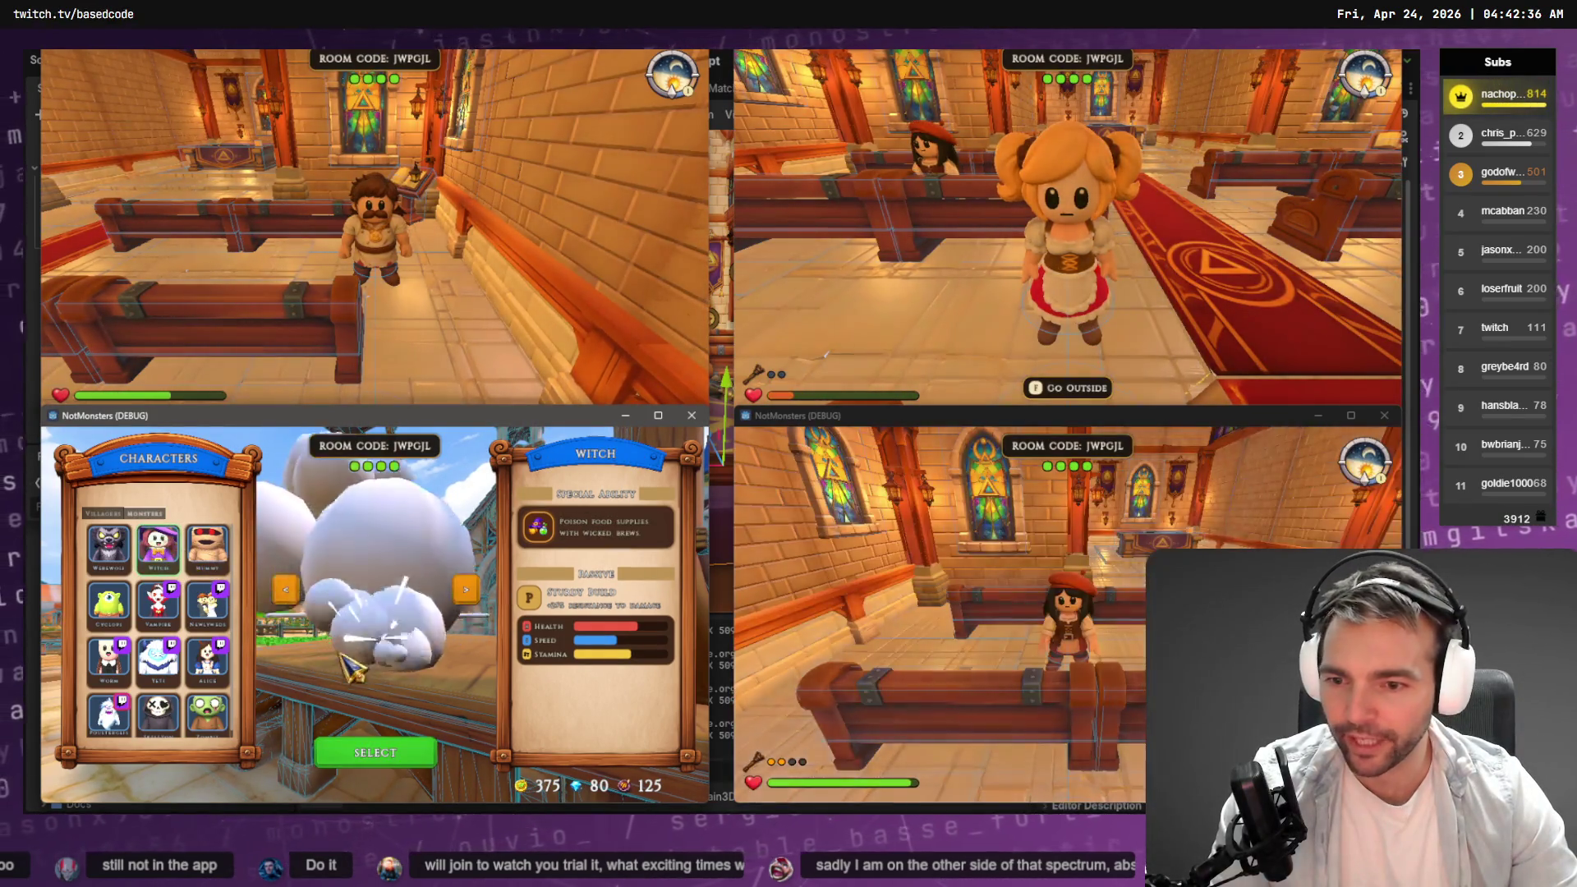
scroll(185, 715, "down", 1)
left_click(169, 708)
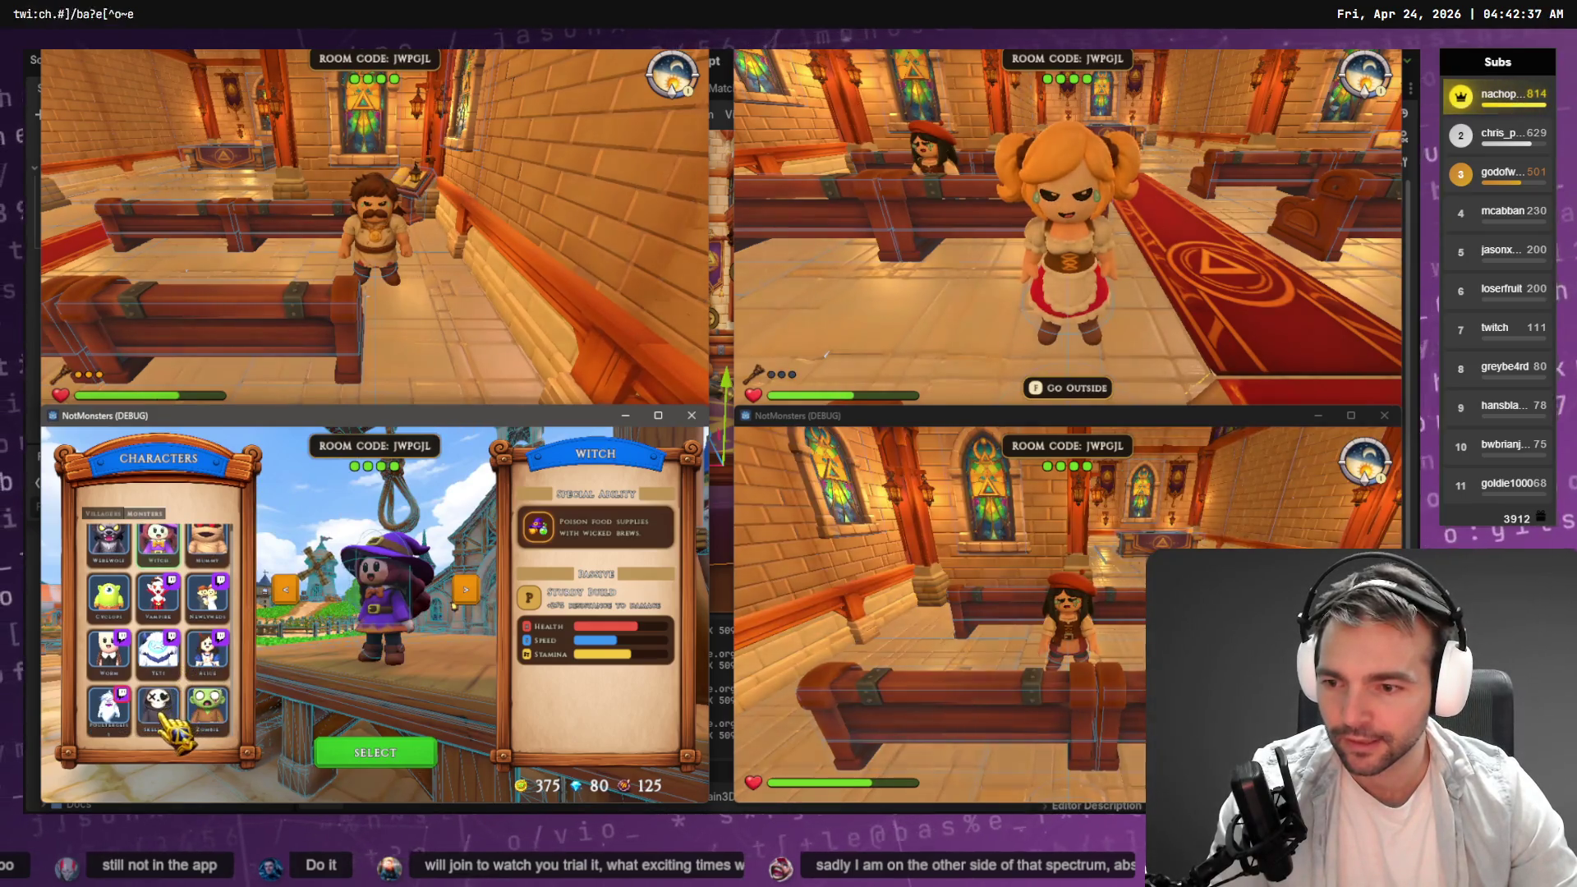
left_click(379, 752)
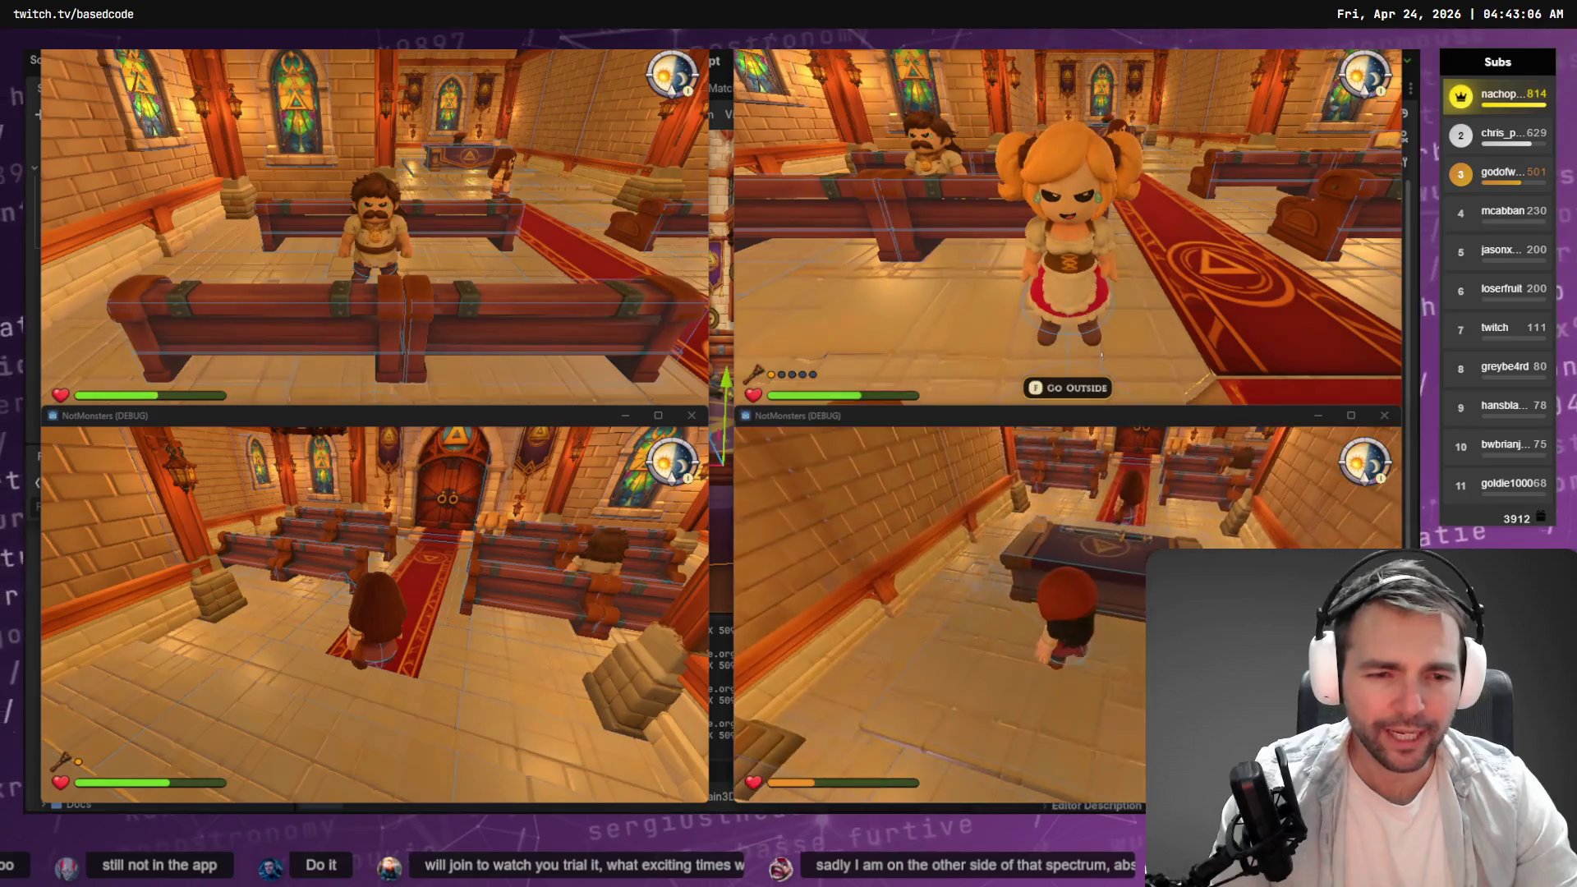
key("F8")
mouse_move(549, 501)
left_mouse_down()
mouse_move(526, 493)
mouse_move(576, 489)
mouse_move(509, 493)
mouse_move(542, 497)
left_mouse_up()
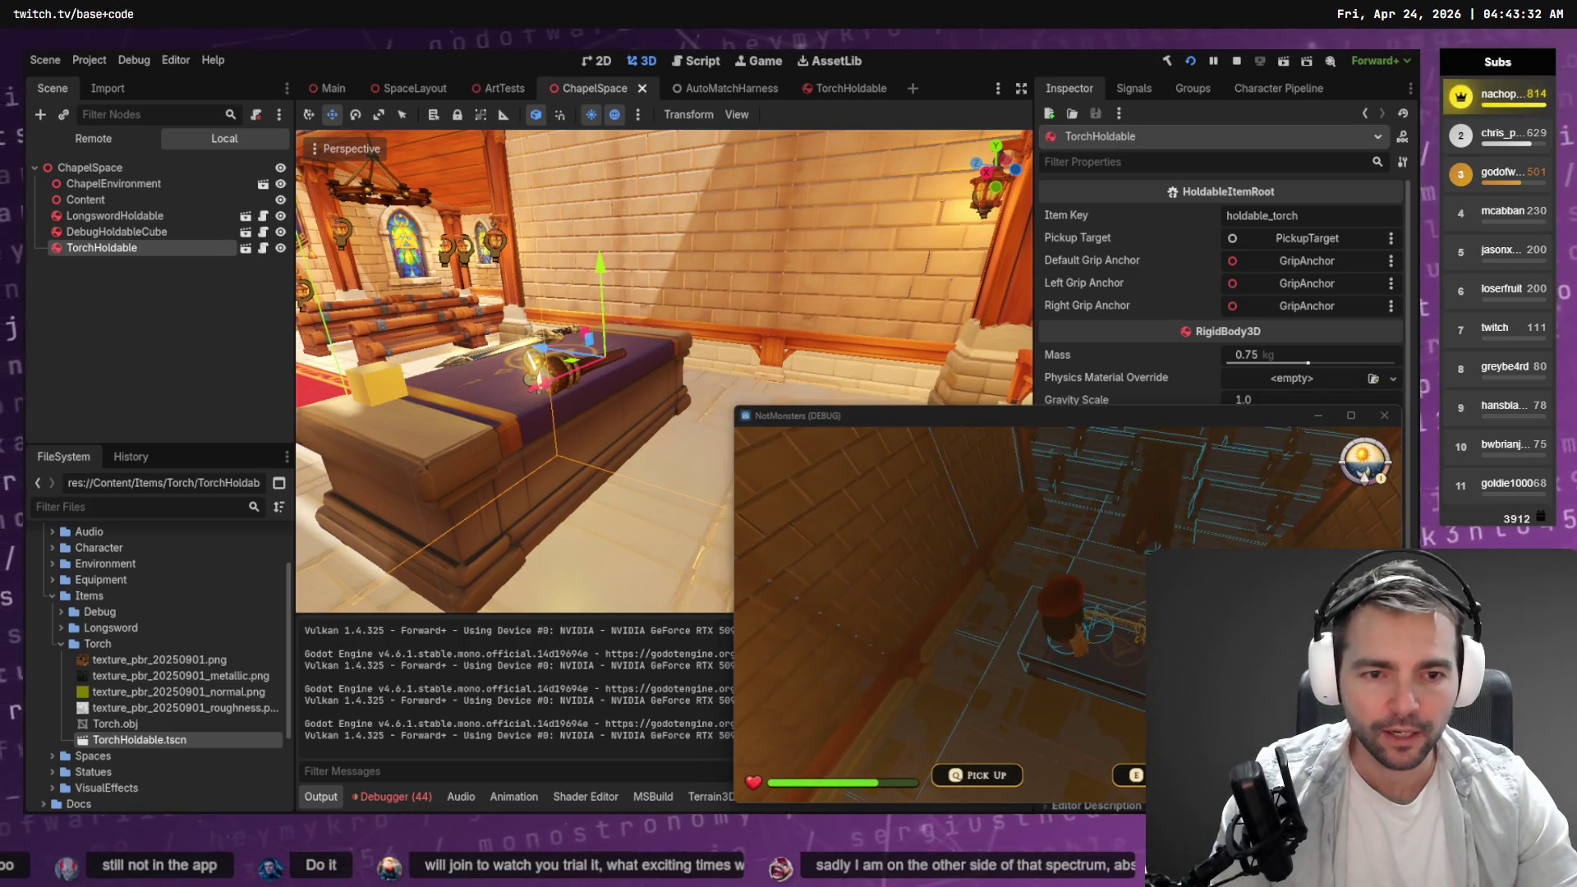
Close the game, open TorchHoldable and inspect its PickupTarget and root holdable settings.
key("F8")
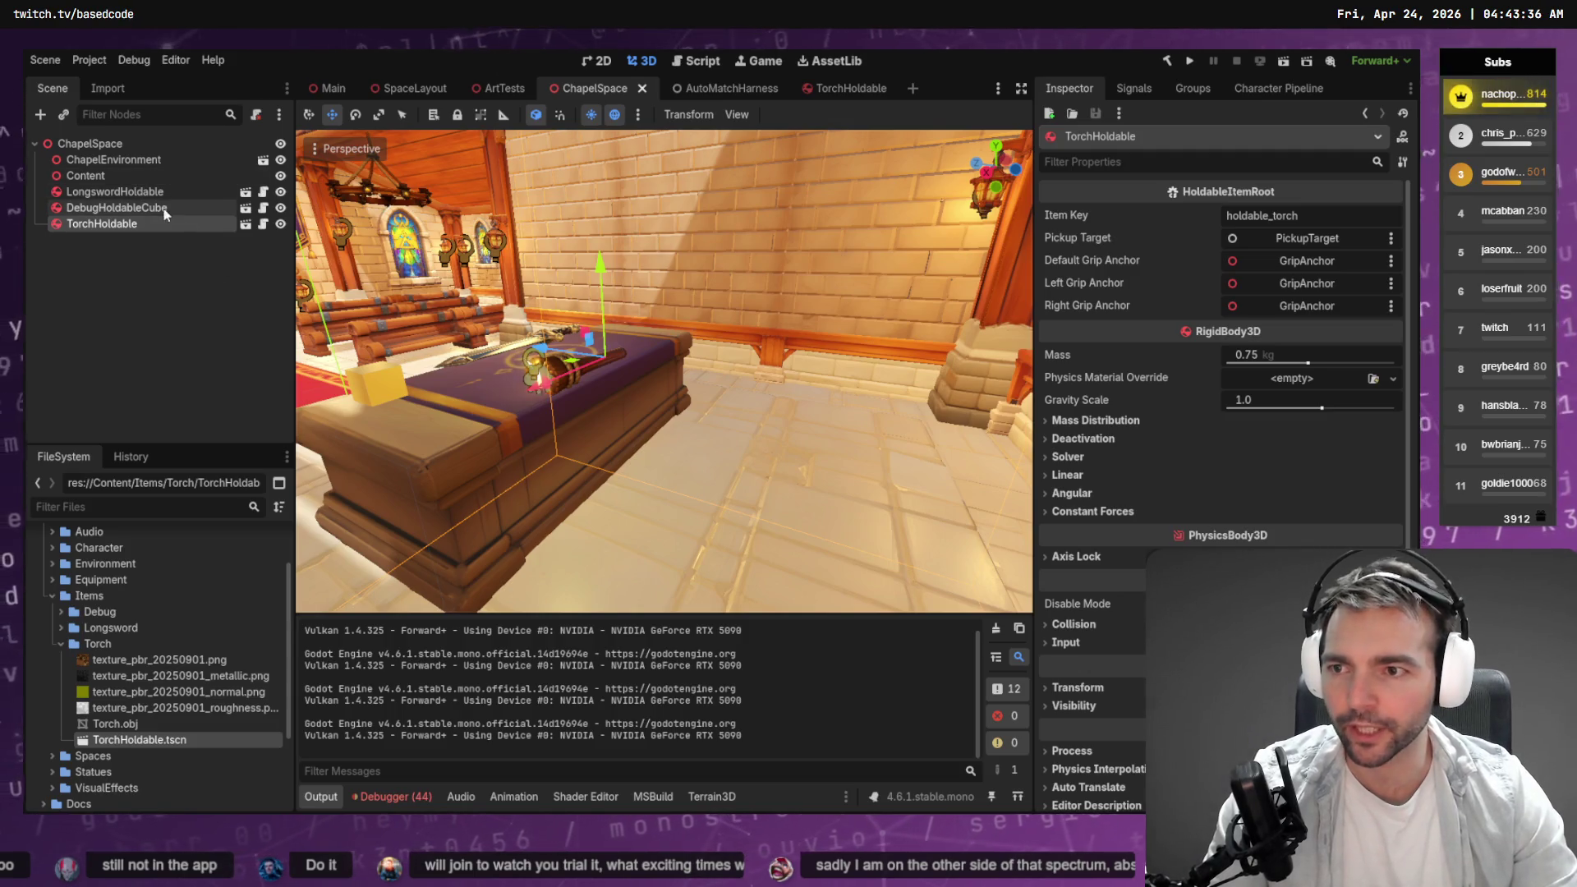
left_click(246, 225)
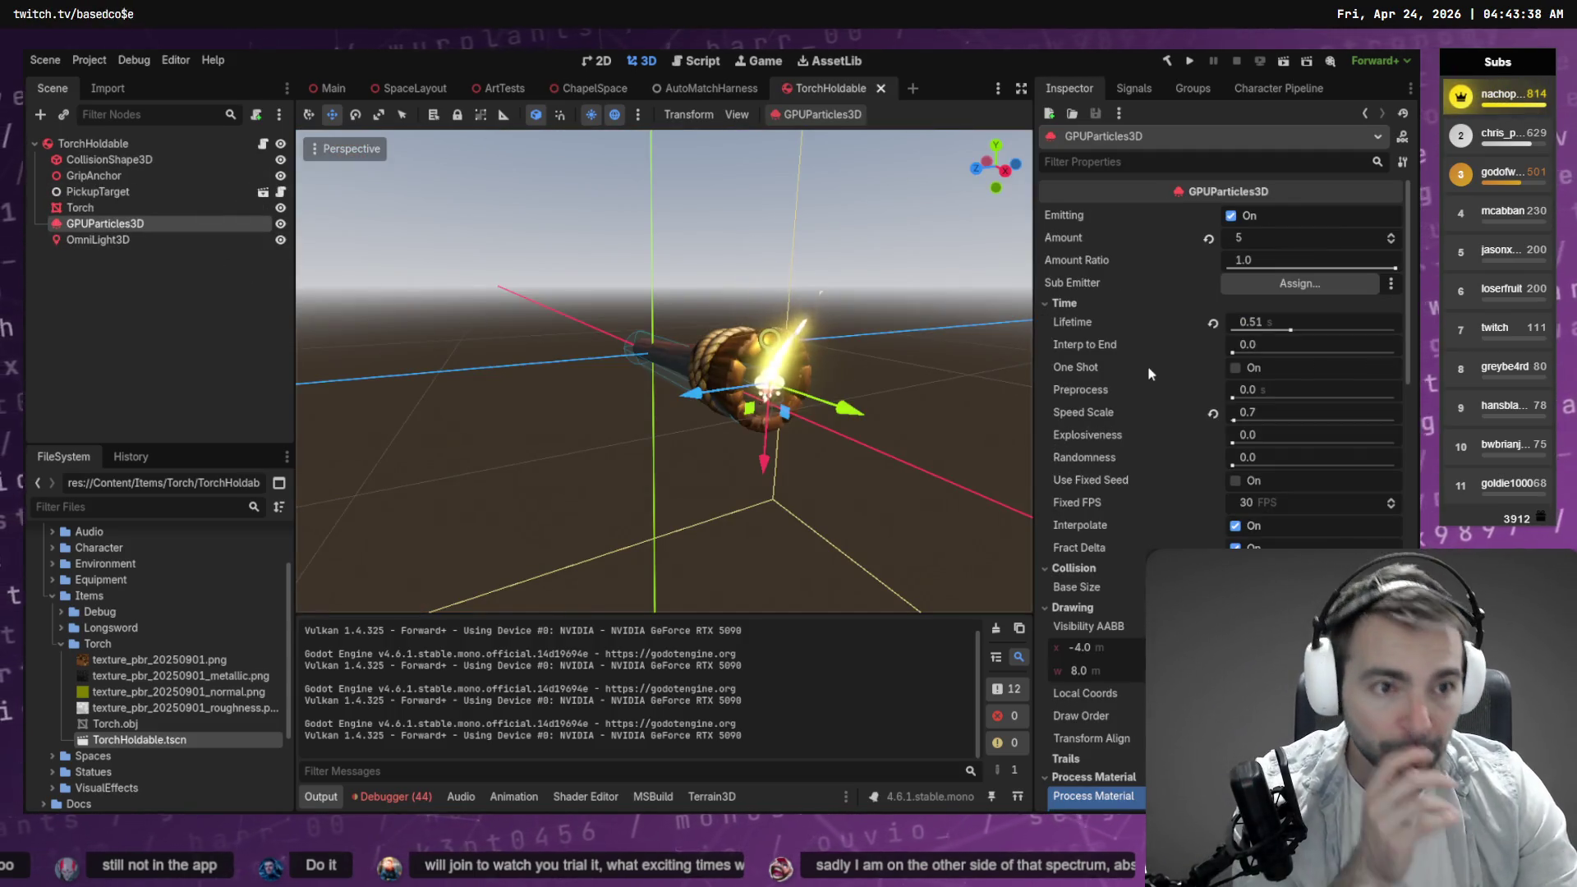
left_click(156, 191)
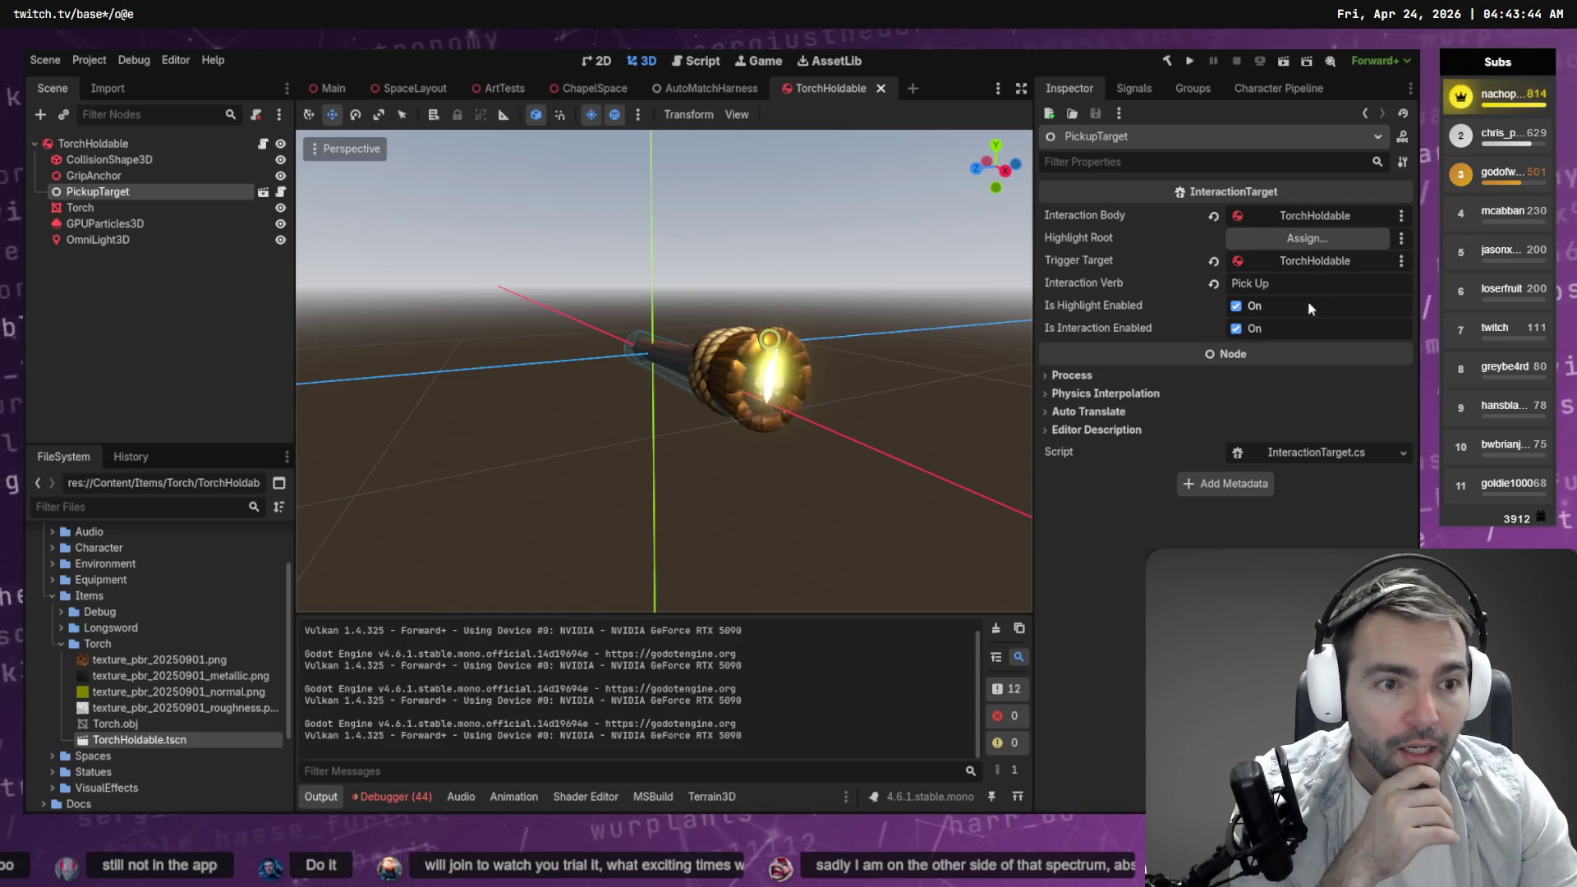
key("Up")
key("Up")
key("Up")
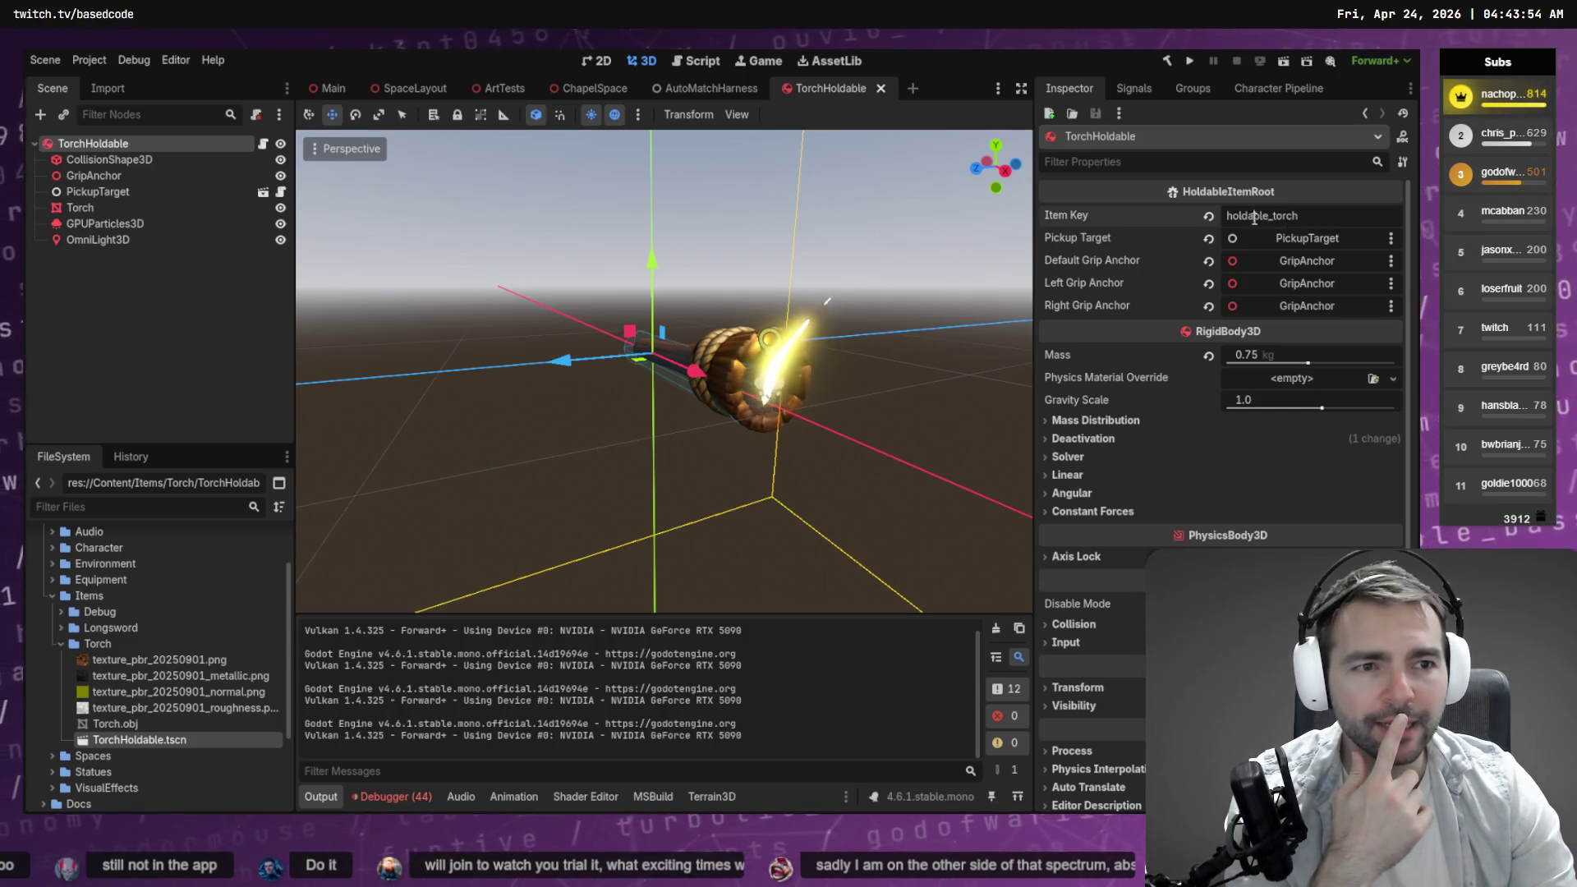
left_click(61, 627)
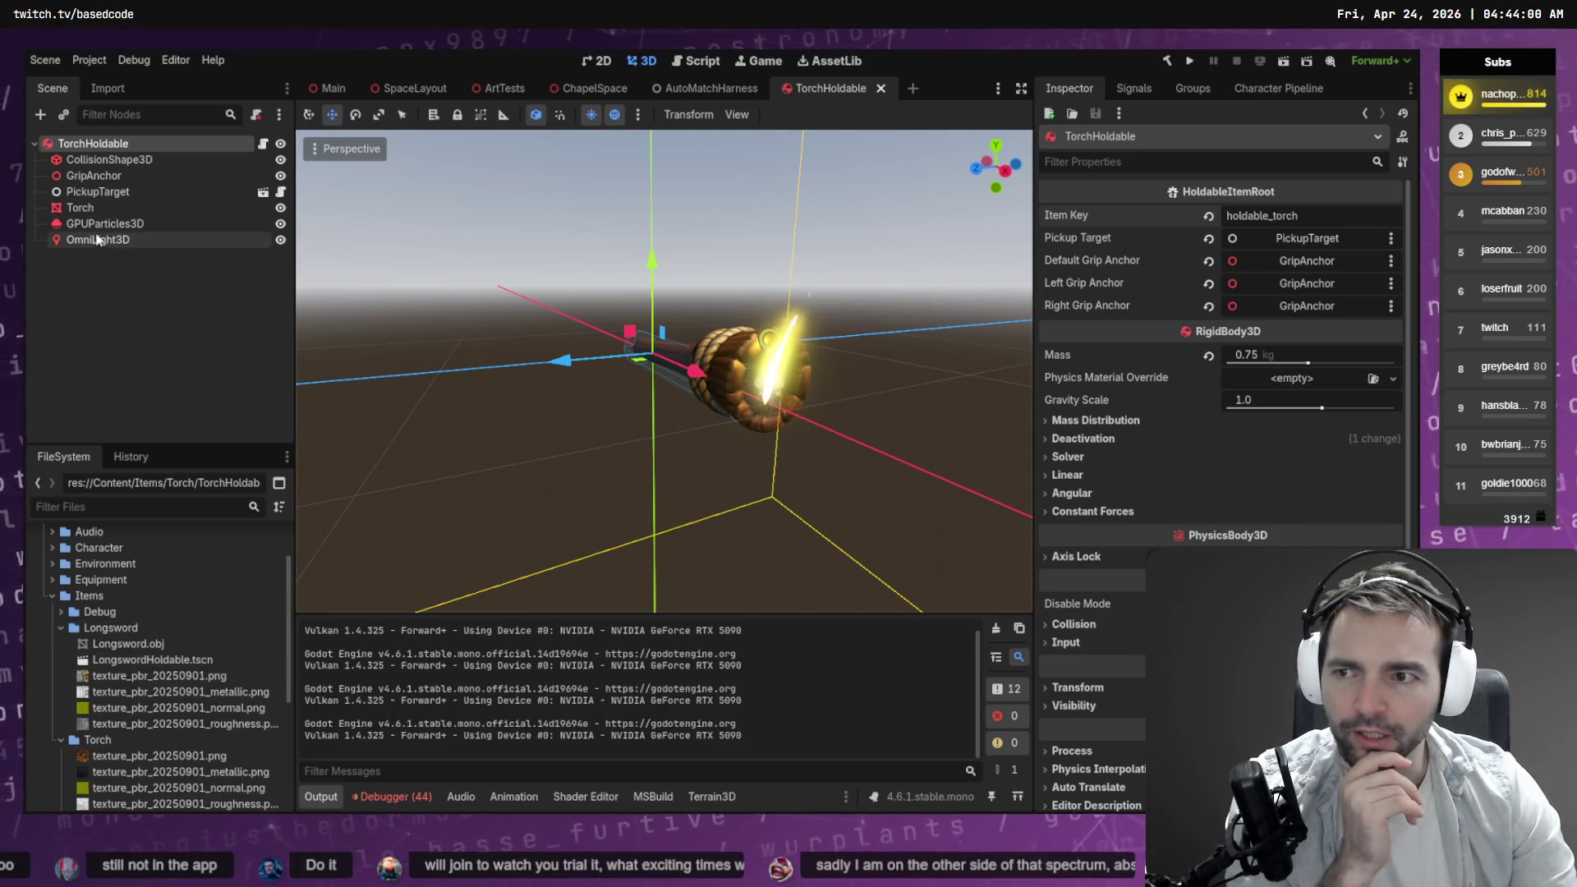
scroll(156, 719, "down", 5)
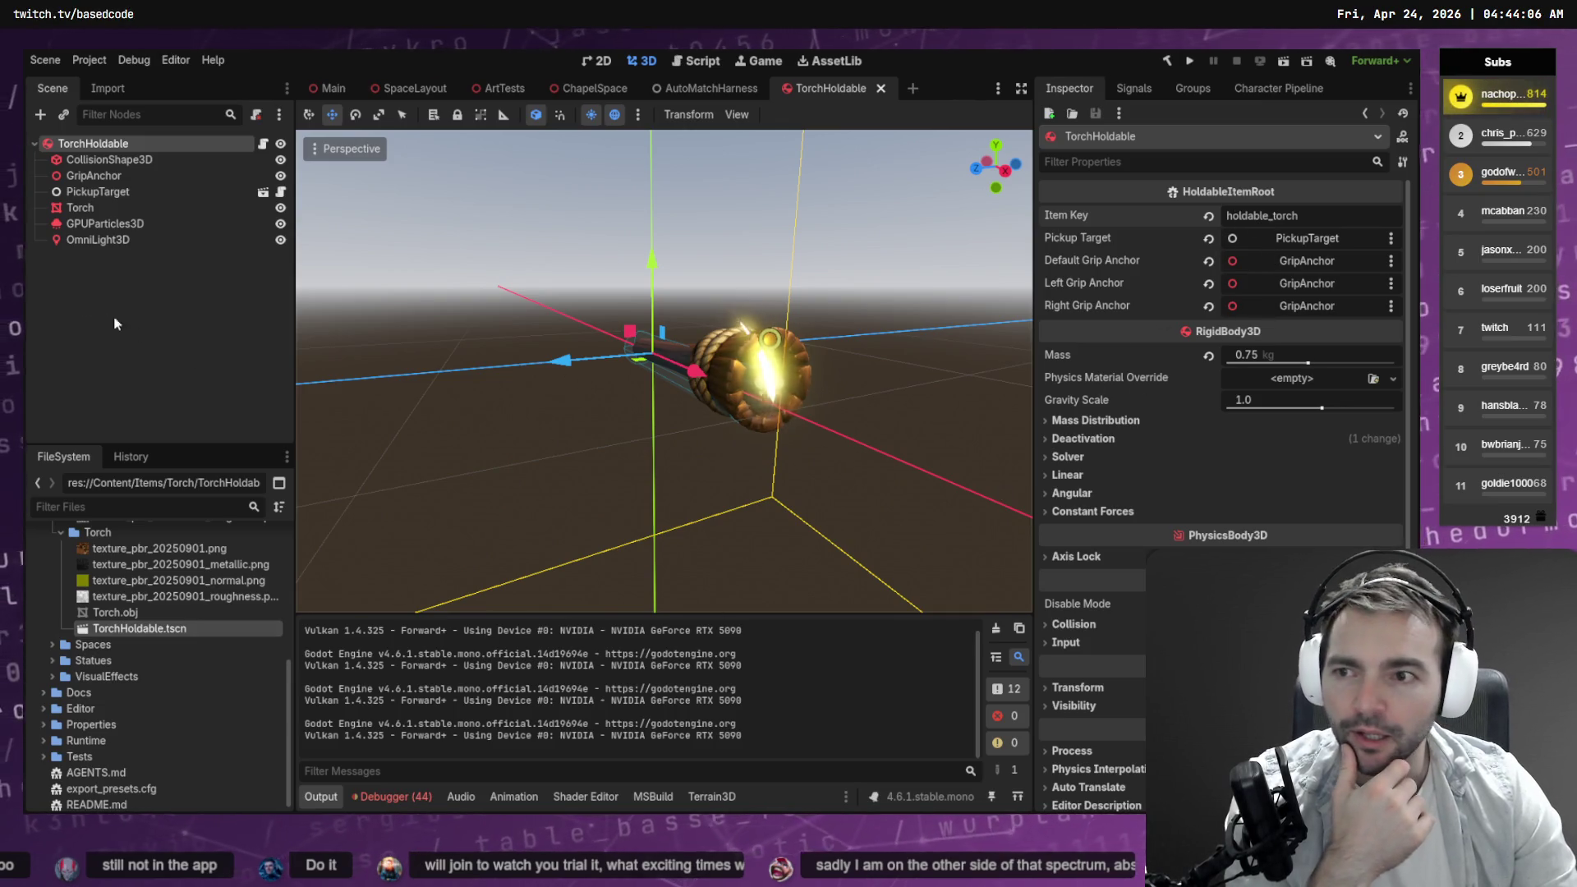
Set PickupTarget's Highlight Root to the Torch mesh node.
left_click(140, 191)
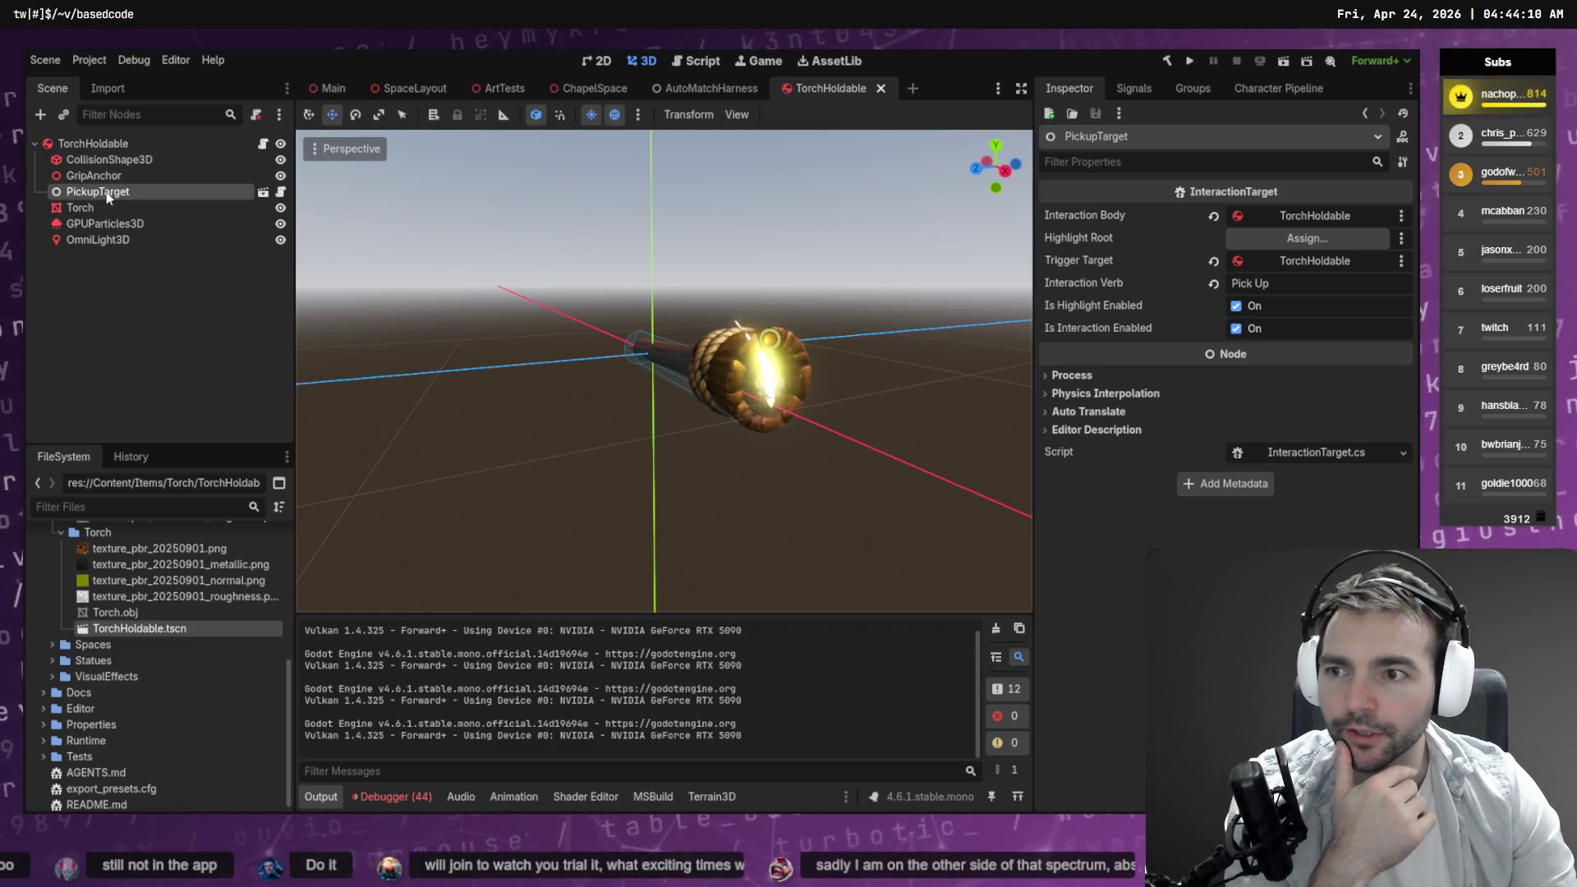
mouse_move(113, 162)
left_mouse_down()
mouse_move(1380, 226)
mouse_move(1348, 246)
mouse_move(1323, 240)
left_mouse_up()
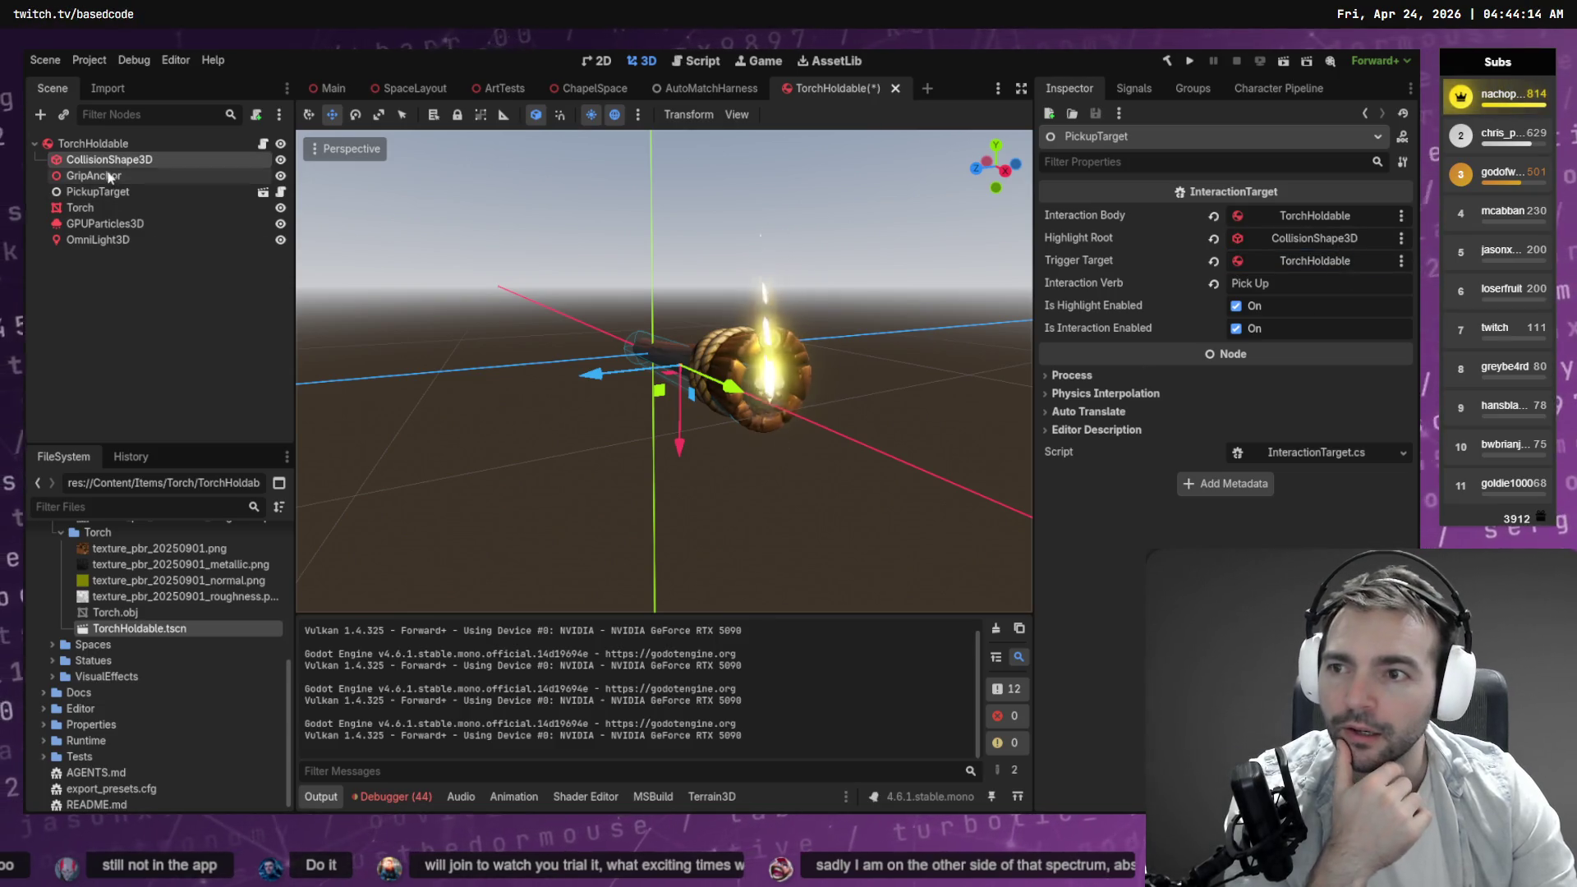
left_click_drag(82, 208, 1307, 238)
scroll(181, 624, "up", 2)
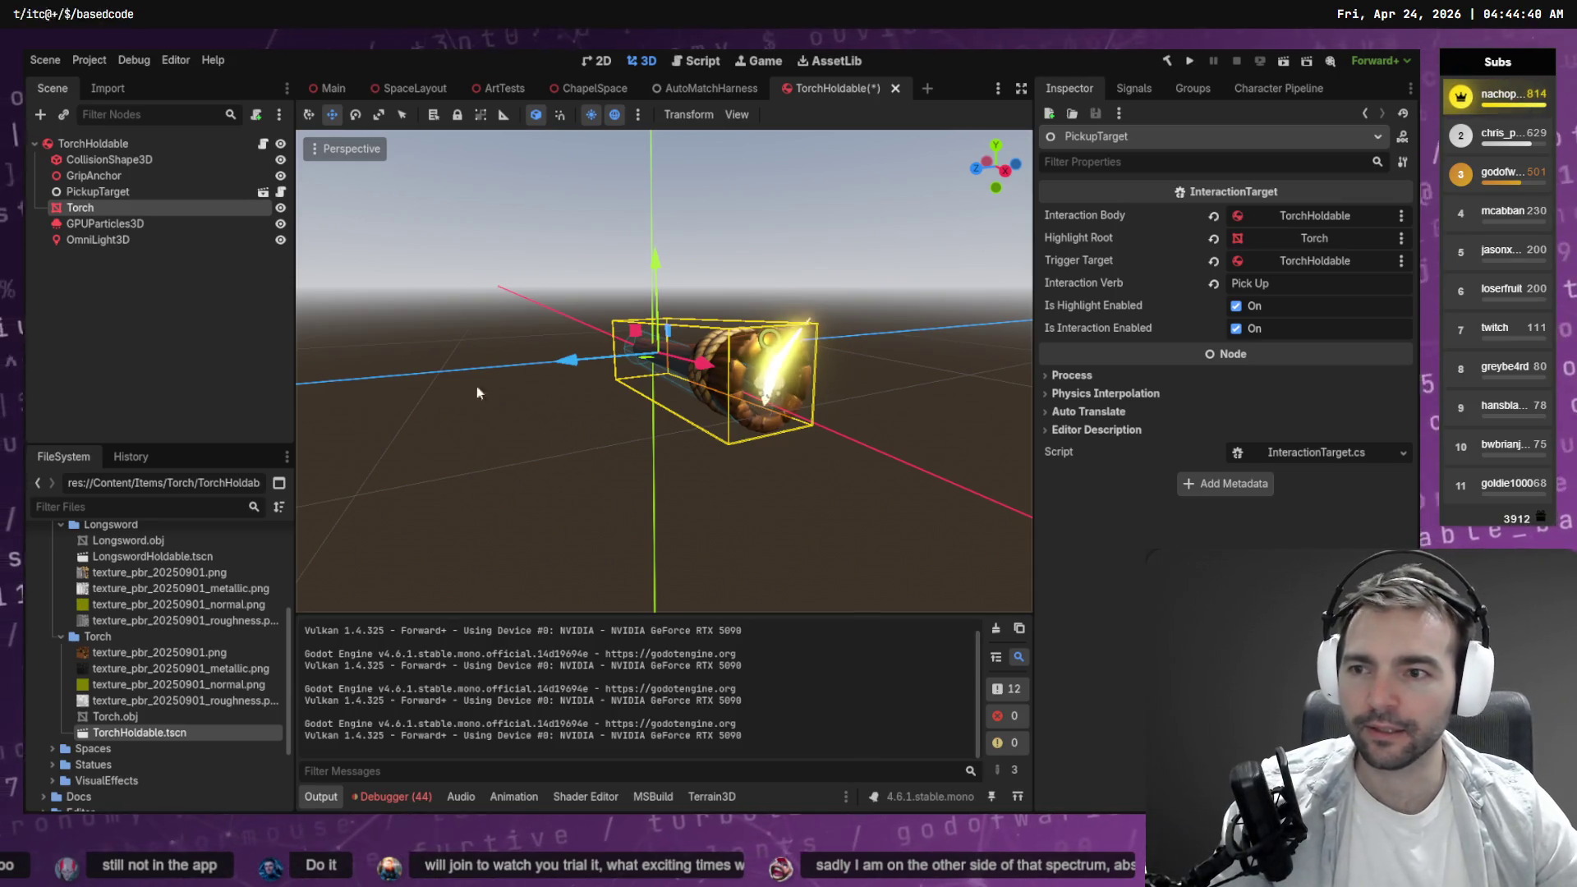
left_click(136, 317)
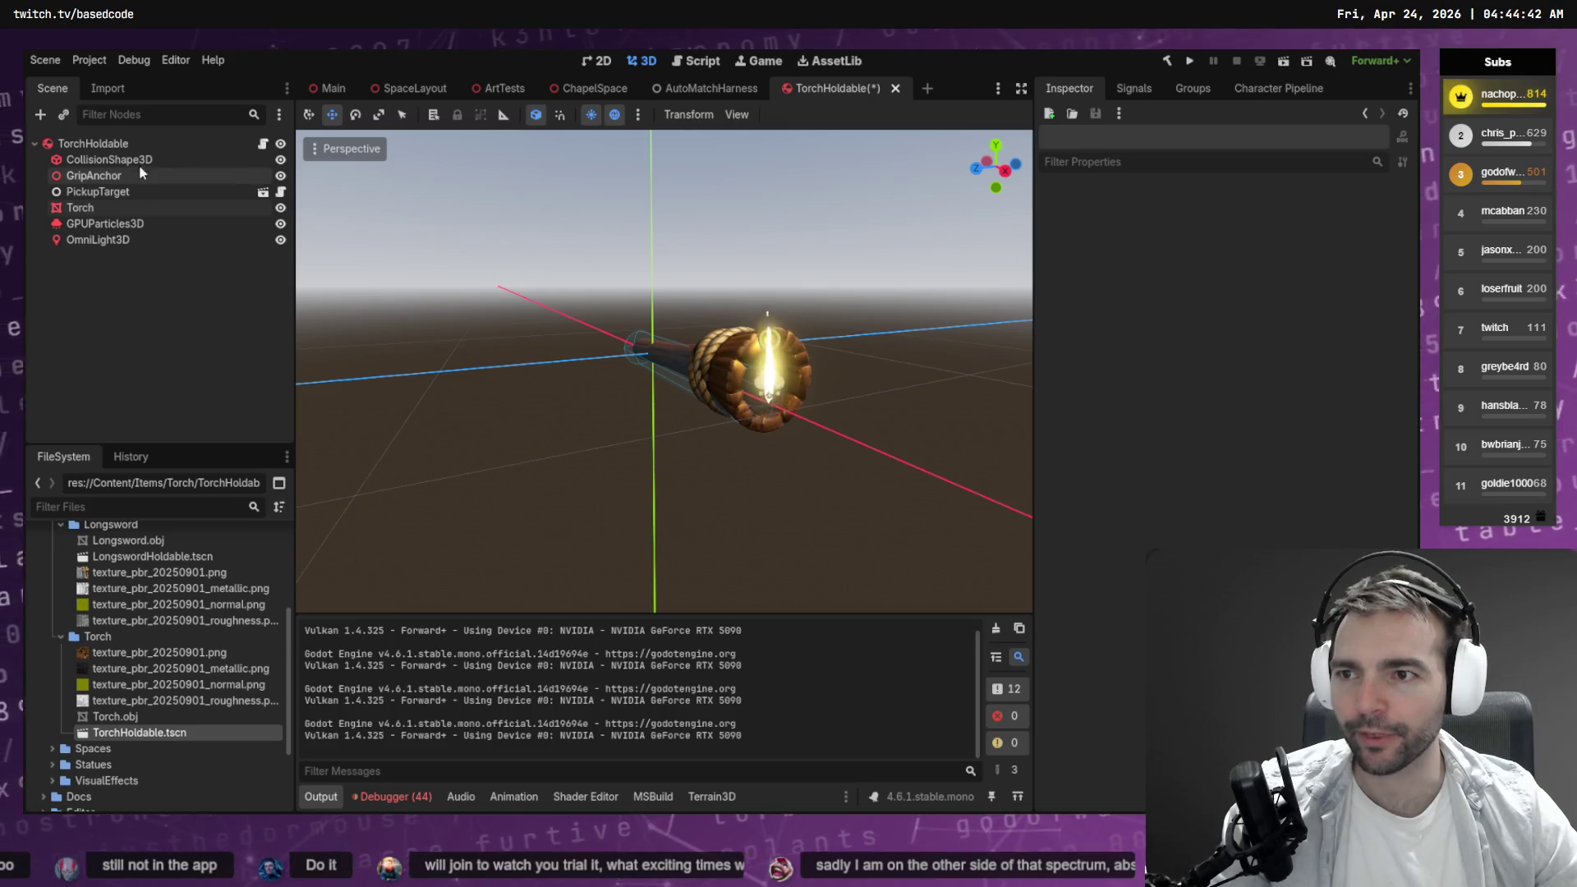
Save the TorchHoldable scene with Ctrl+S.
left_click(123, 144)
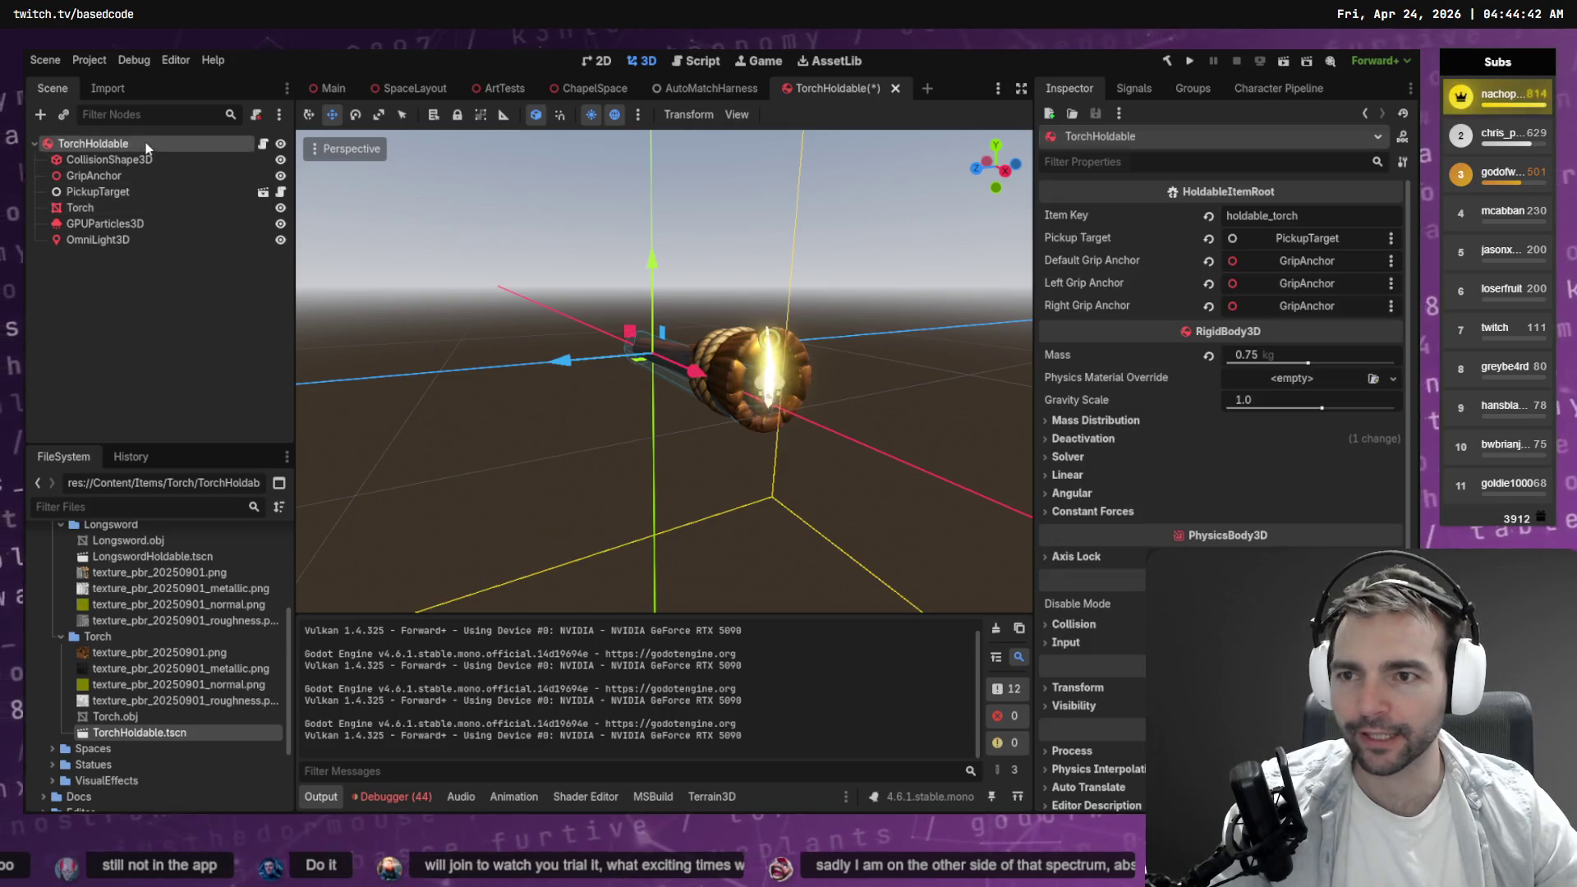
left_click(827, 230)
key("ctrl+s")
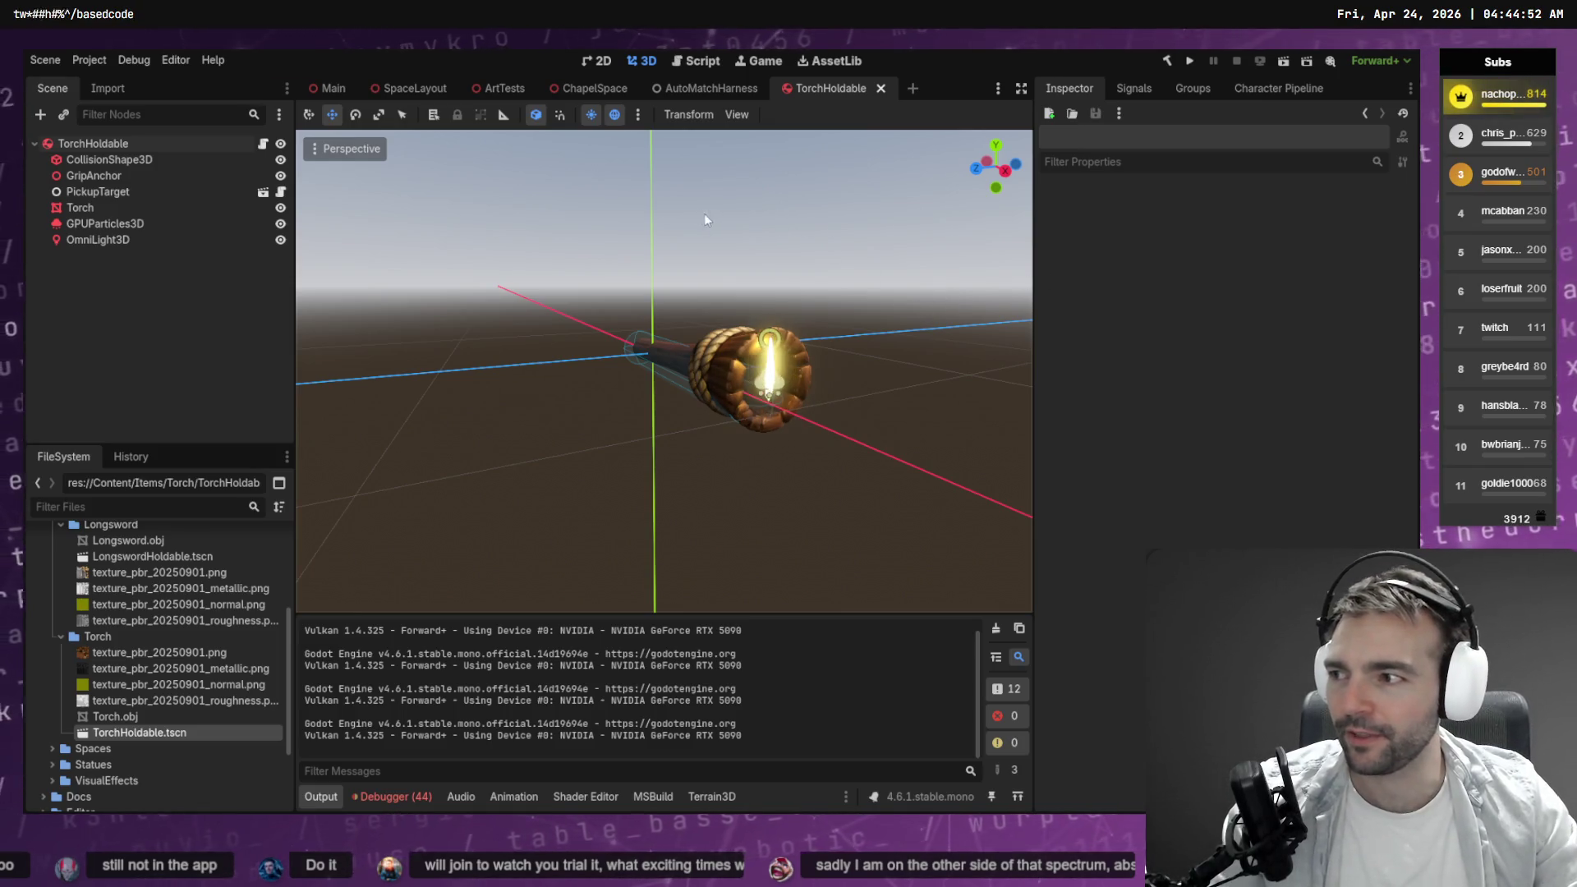
mouse_move(746, 211)
left_mouse_down()
mouse_move(920, 226)
mouse_move(527, 150)
left_mouse_up()
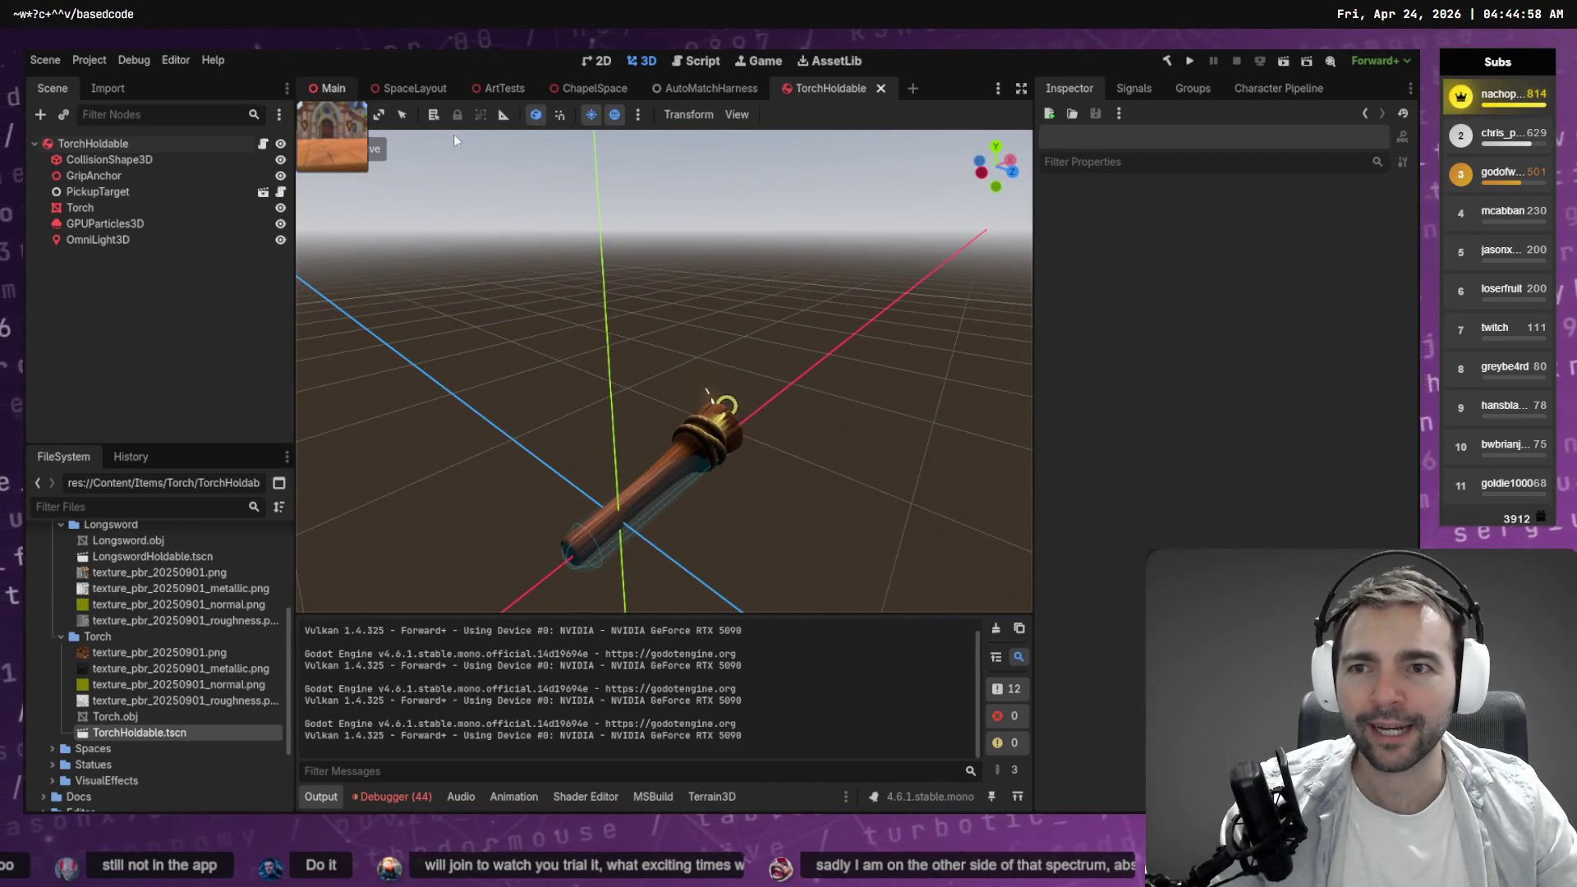
Switch to ChapelSpace and view Session 1's debugger errors about the spawn_barkeeper entrance.
left_click(333, 88)
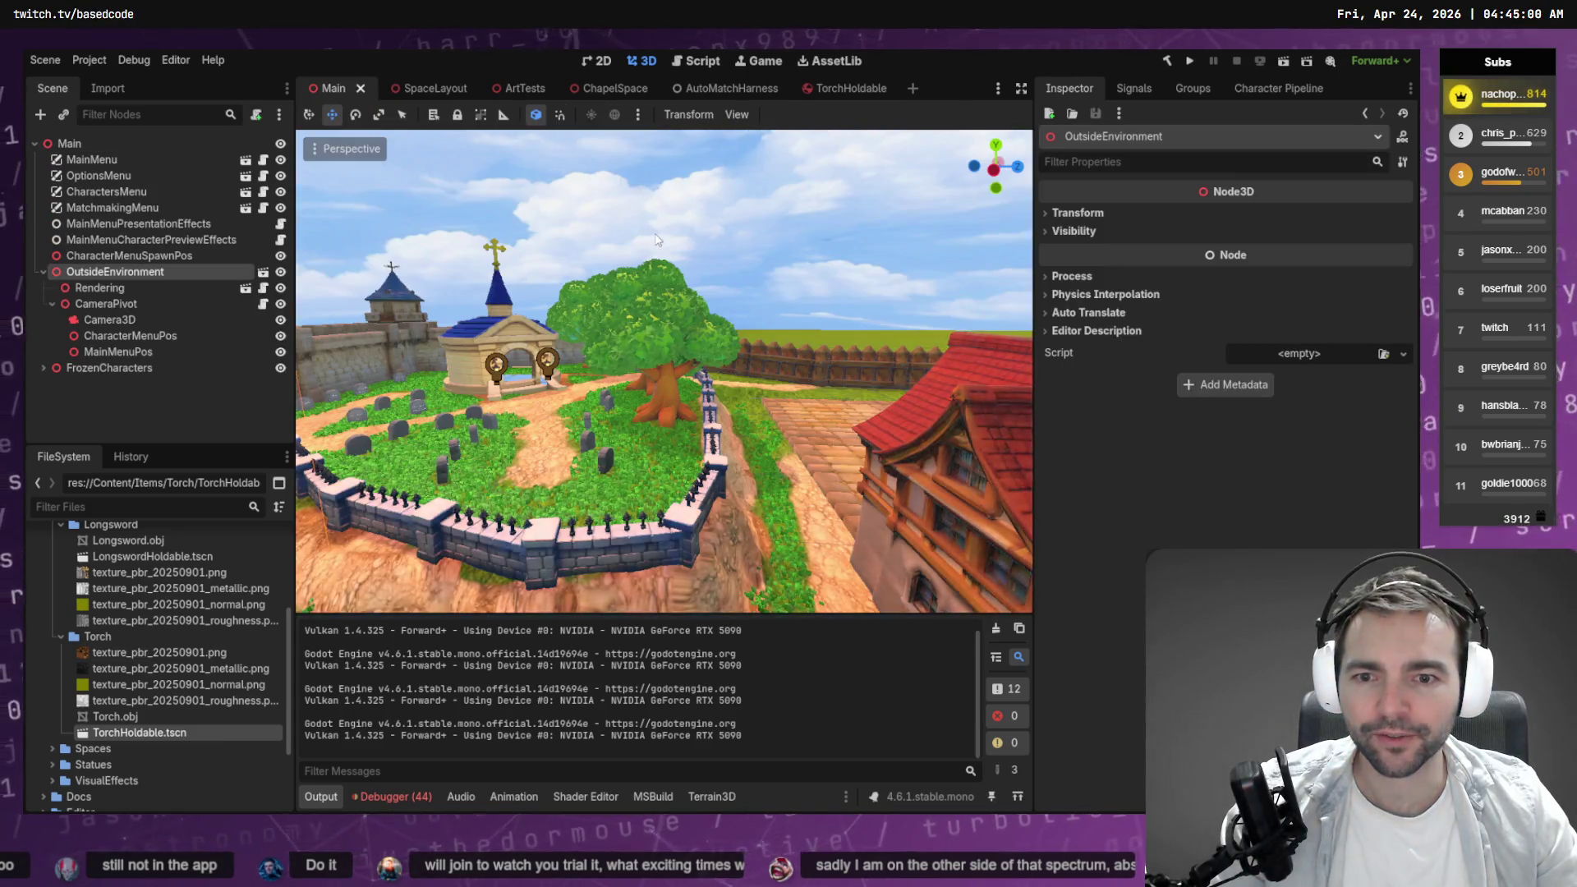
left_click_drag(624, 165, 495, 52)
left_click(608, 88)
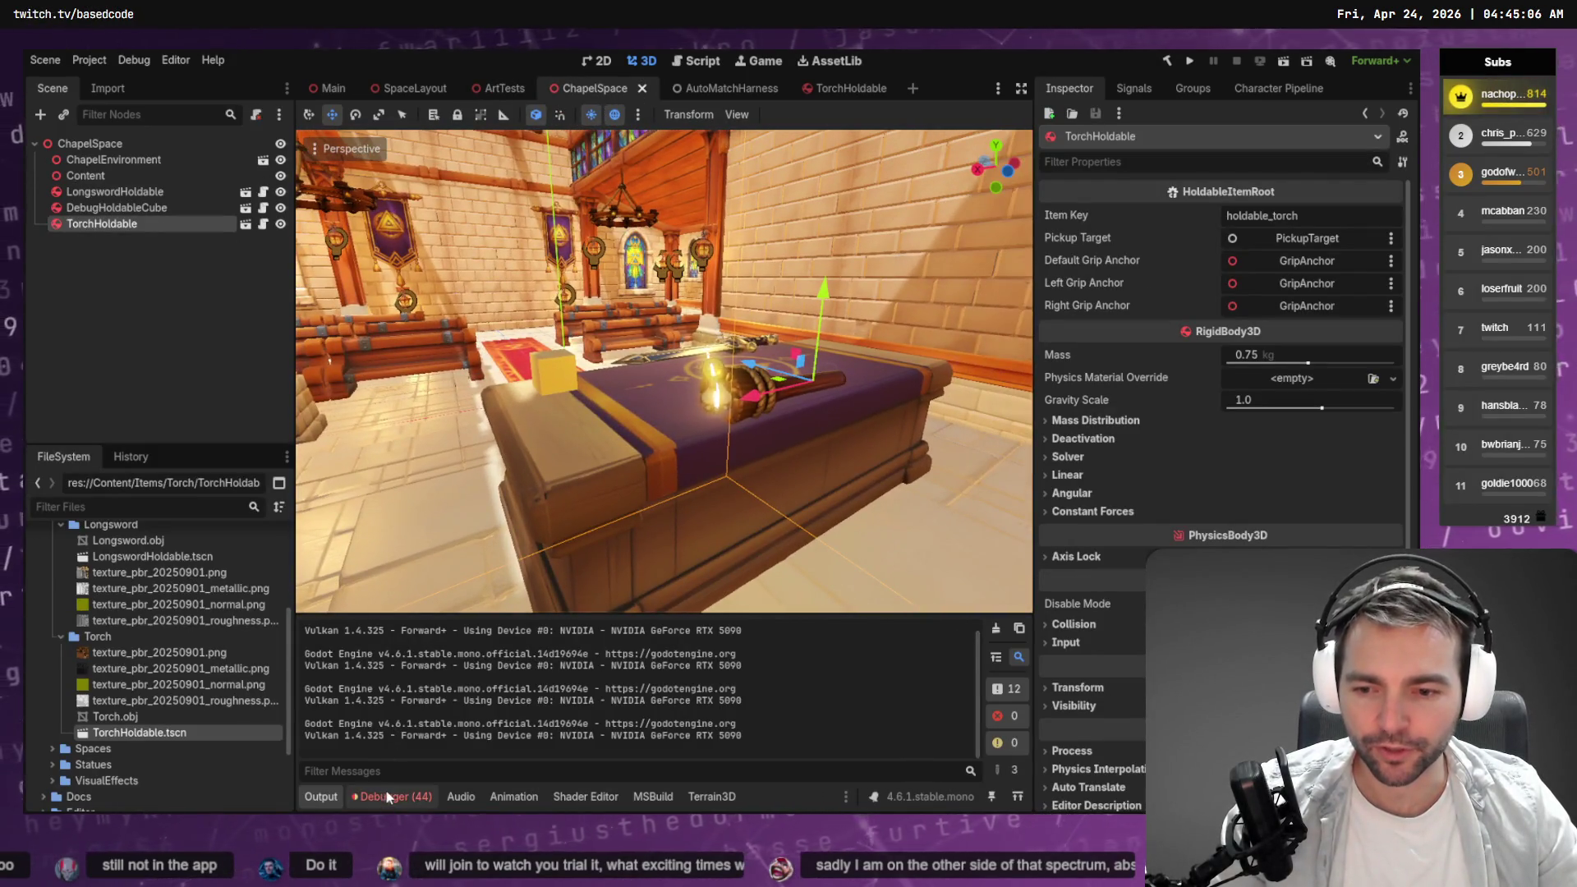
left_click(397, 797)
left_click(330, 583)
scroll(550, 723, "down", 5)
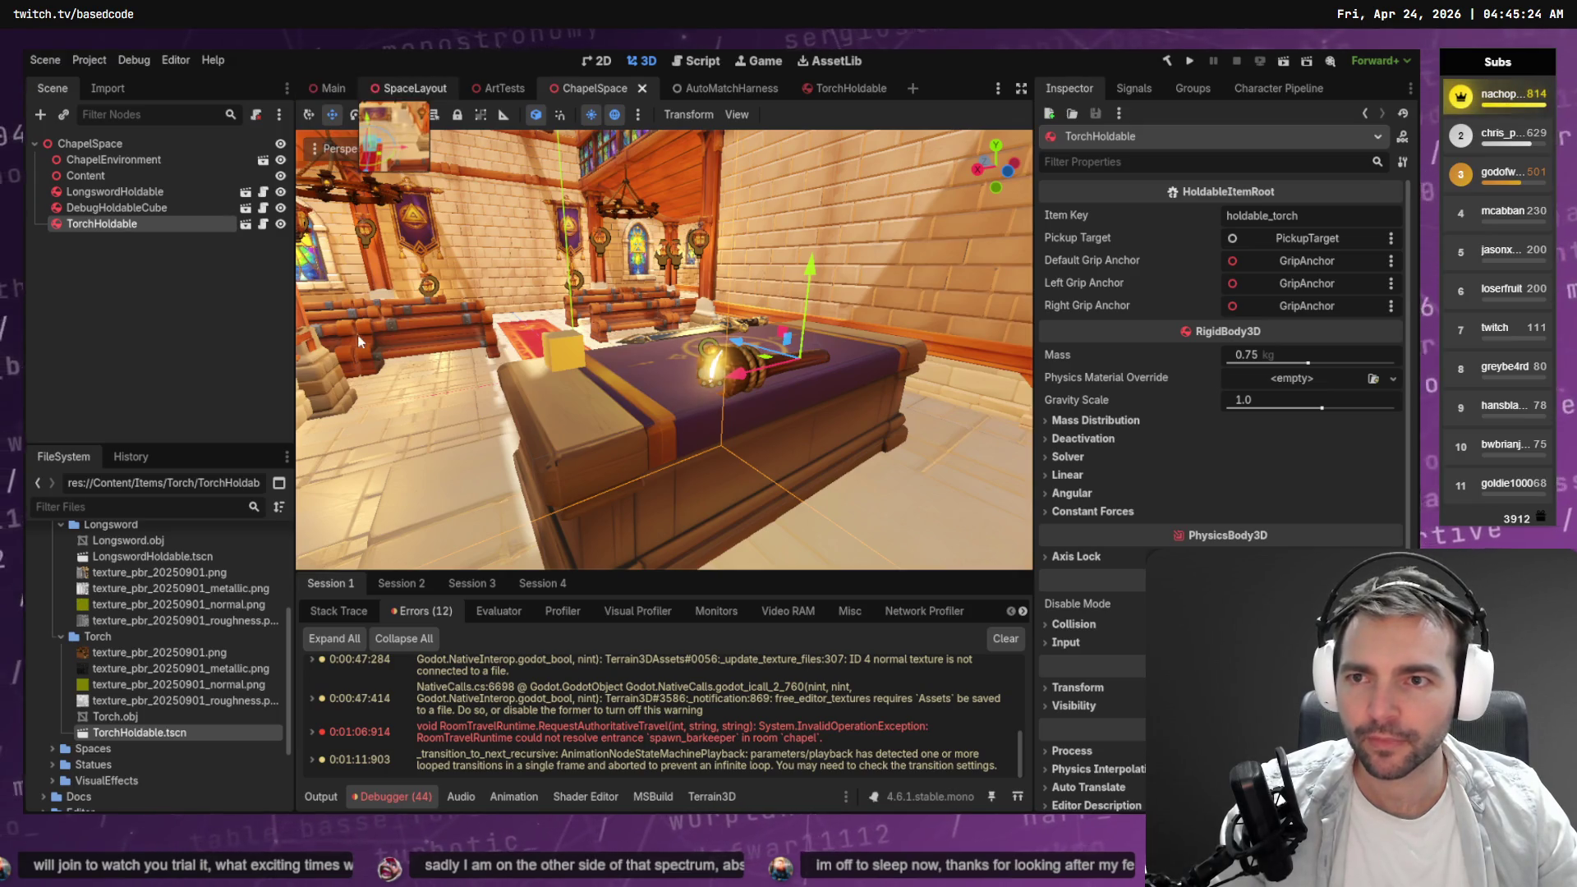
left_click(411, 88)
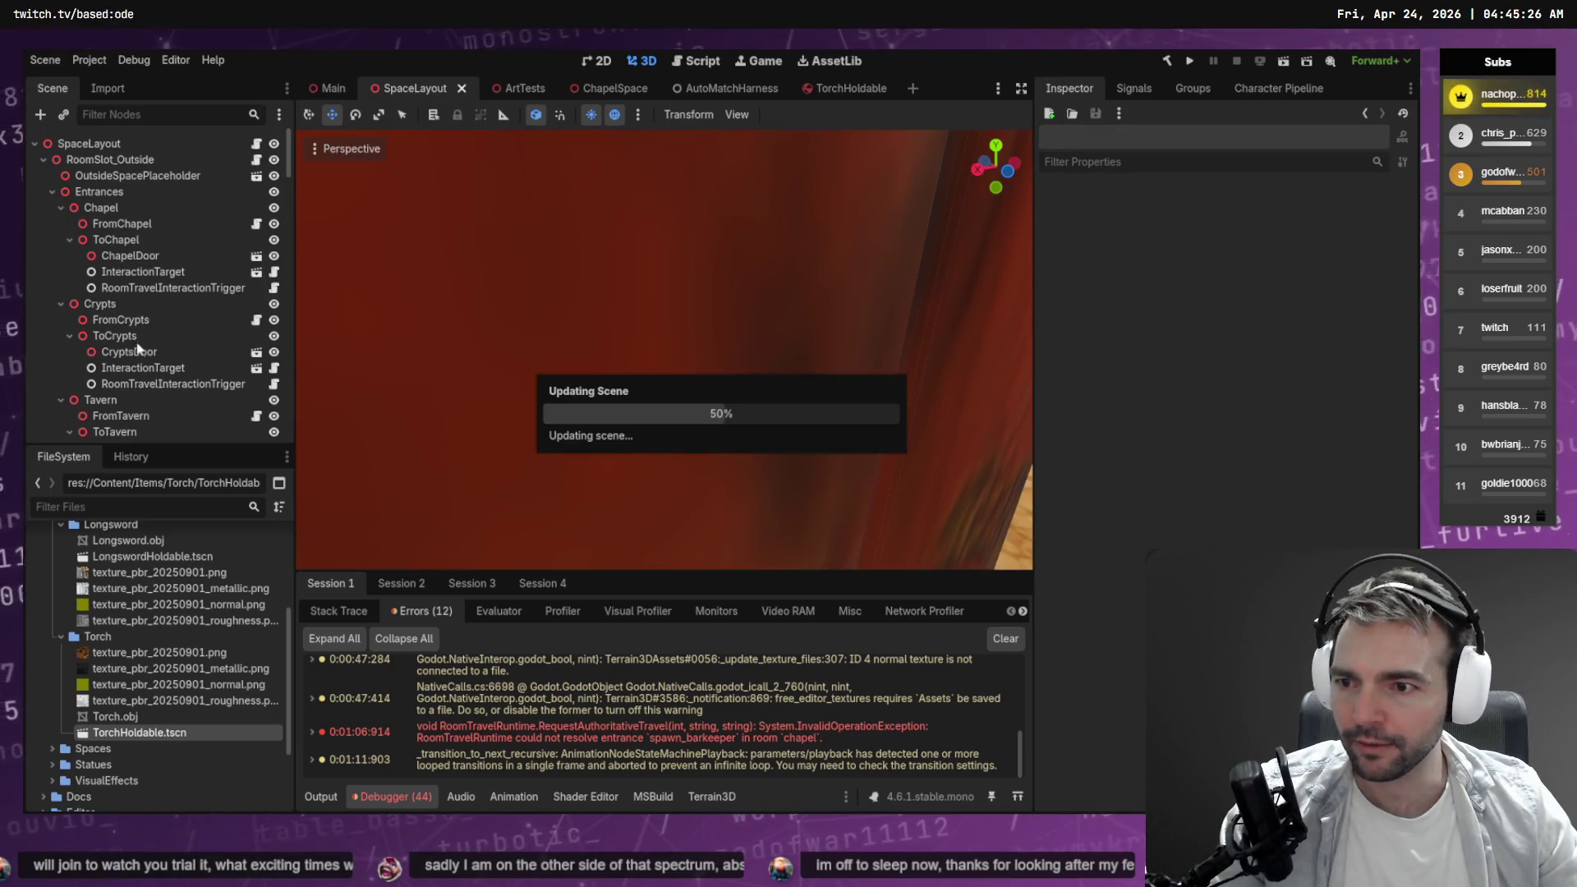
scroll(170, 315, "down", 10)
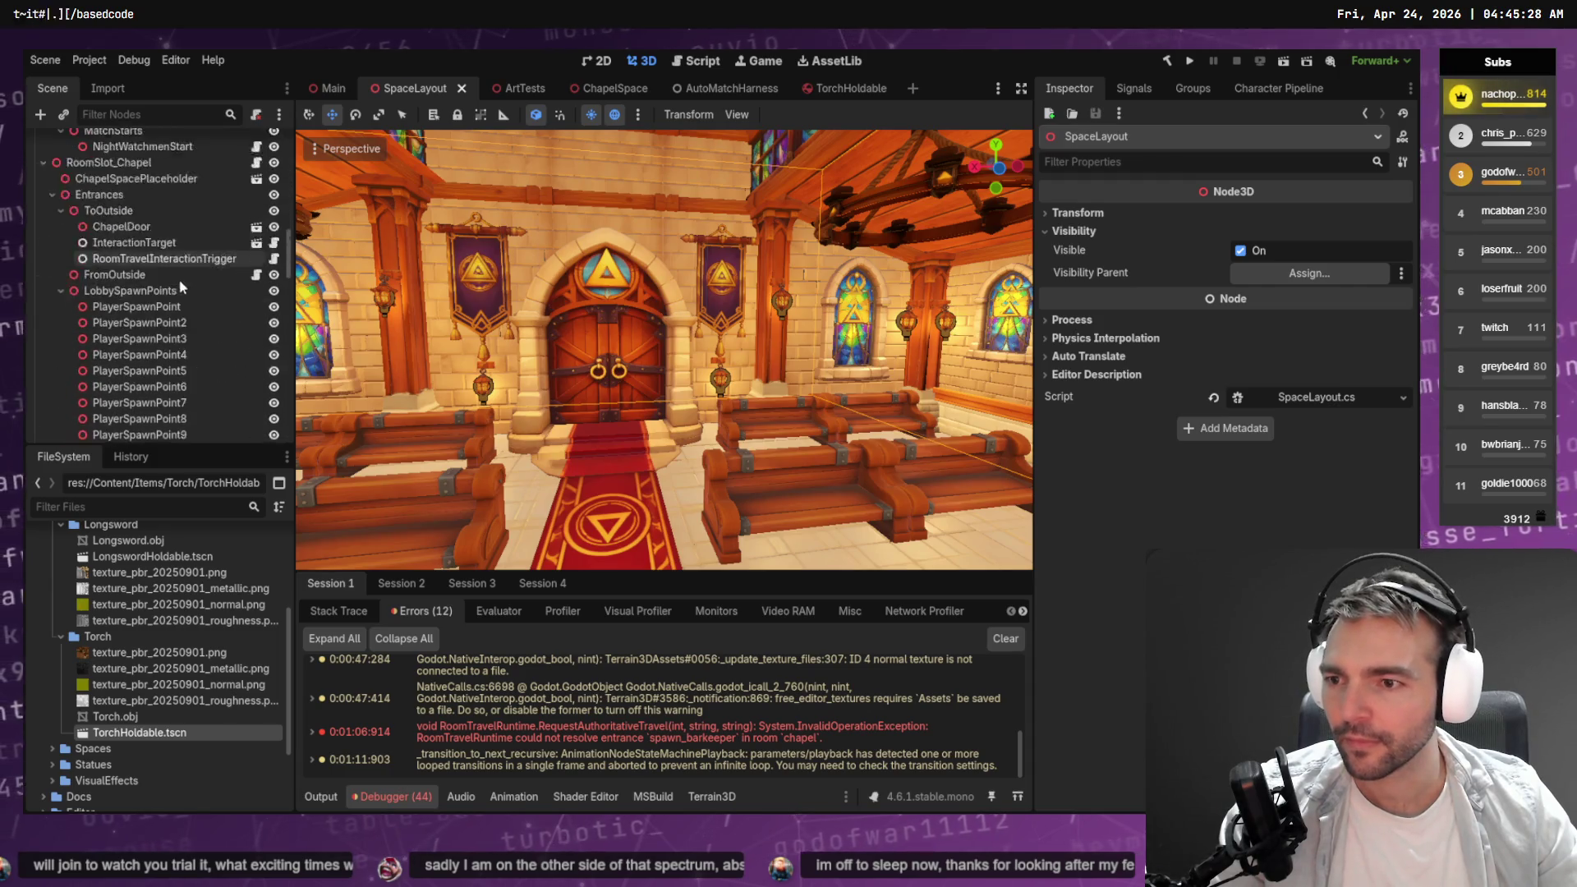
scroll(181, 278, "down", 5)
left_click(156, 334)
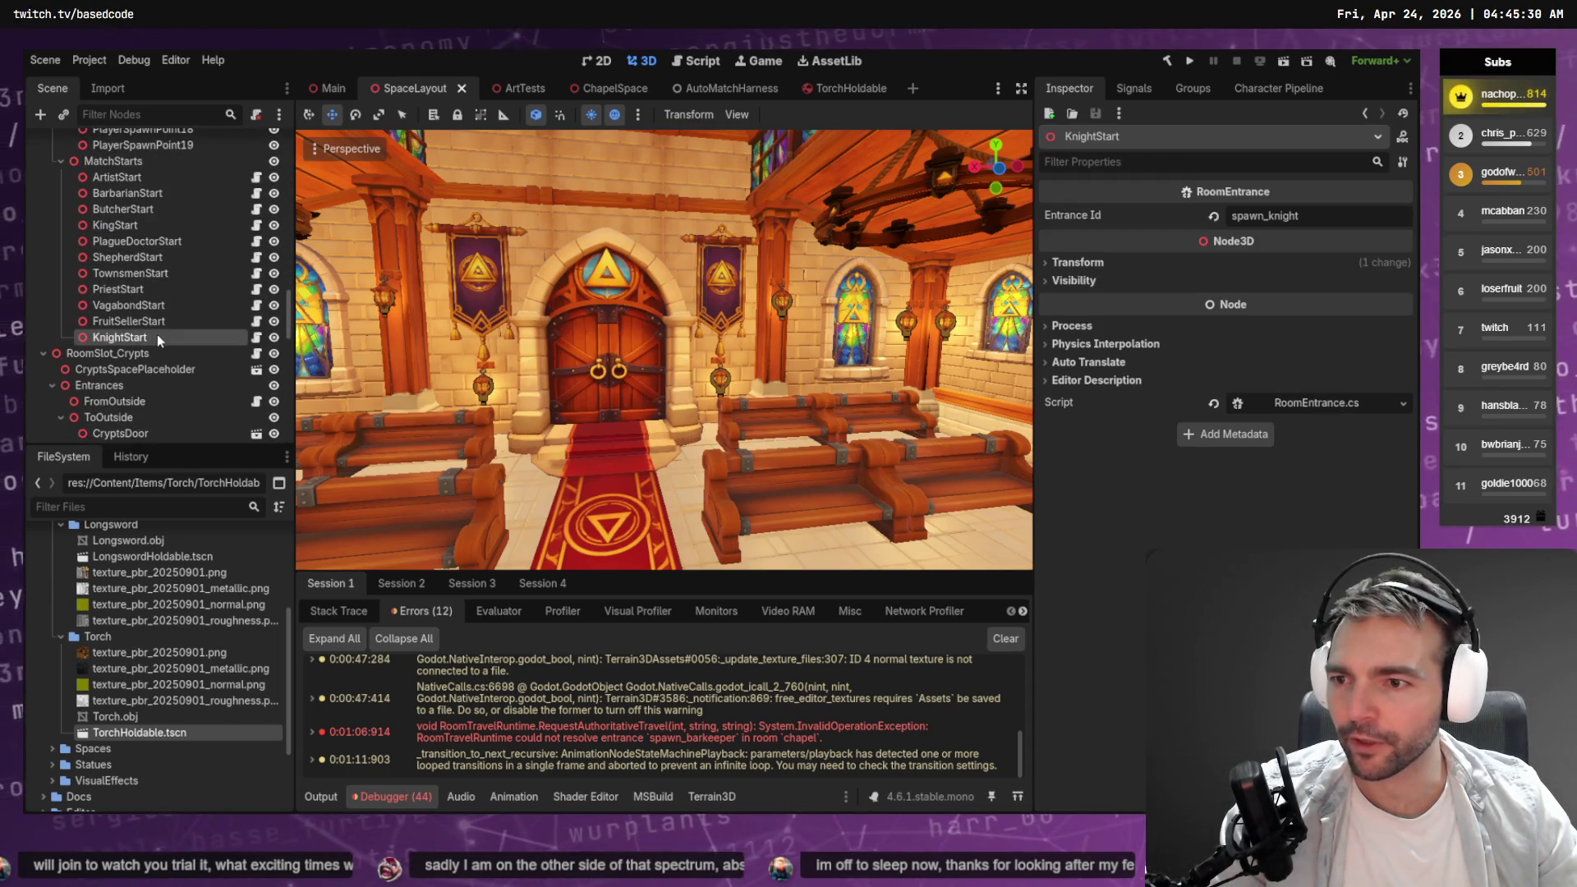
key("ctrl+d")
double_click(128, 353)
type("BarkeeperSt")
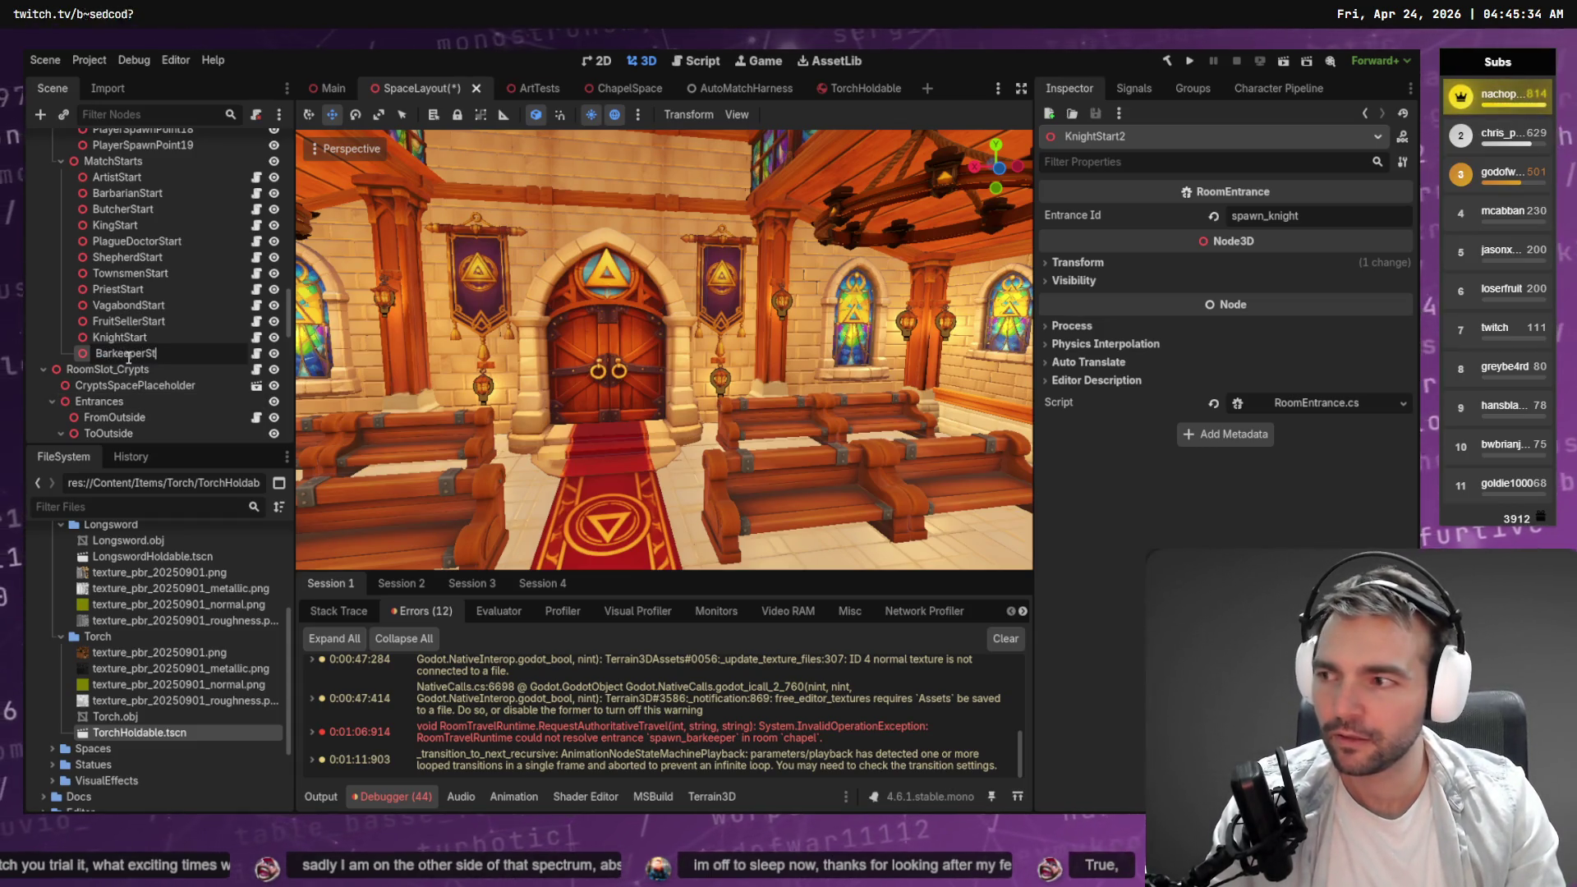
type("art")
key("Return")
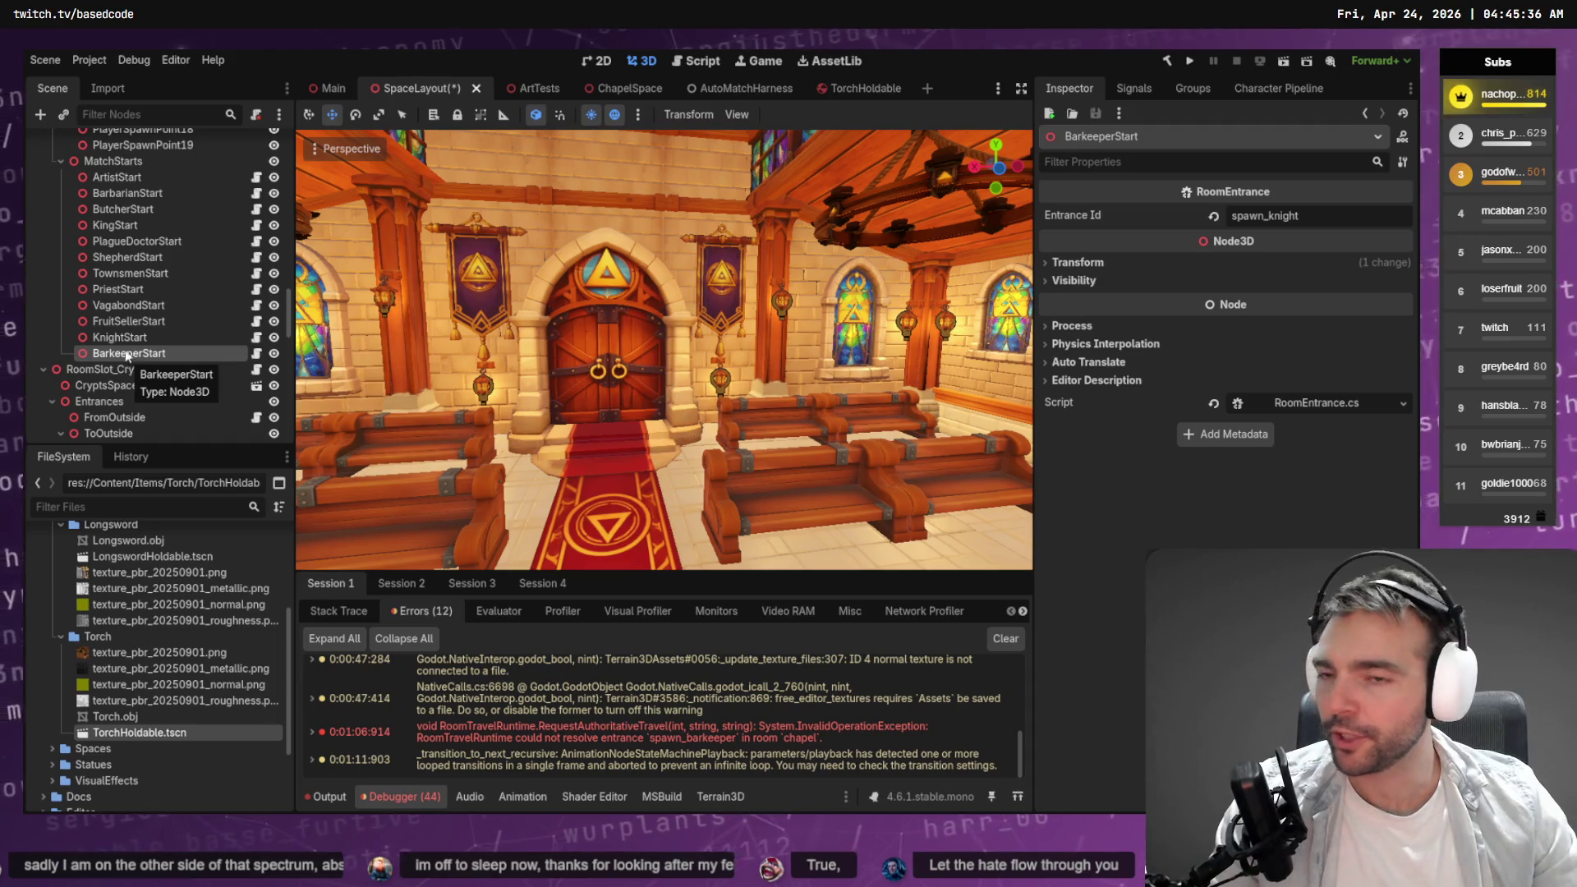
left_click(1345, 213)
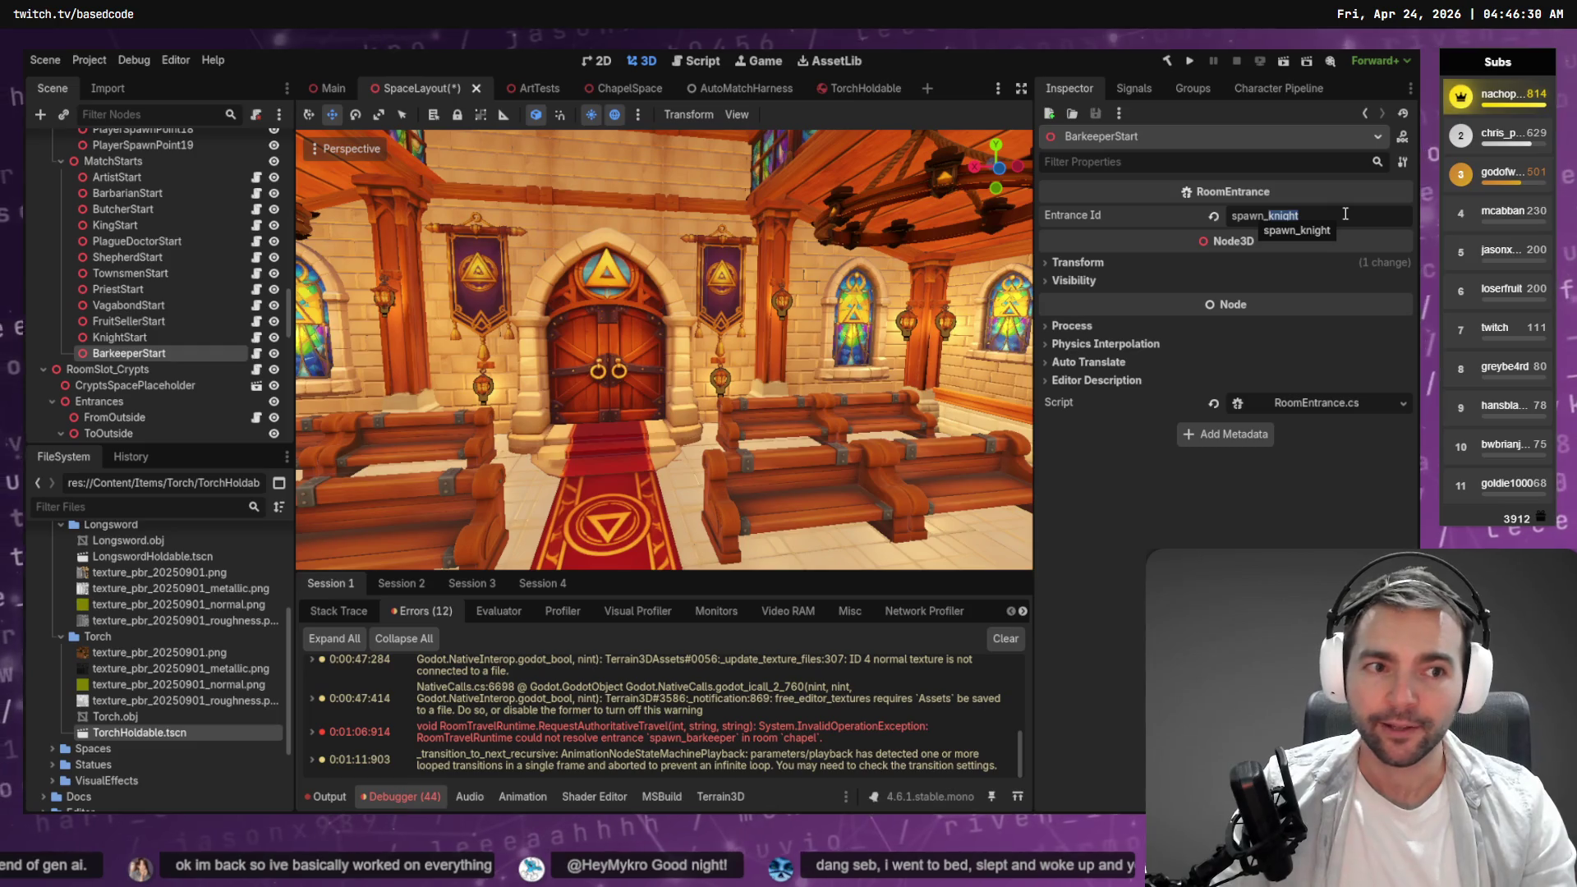
Change BarkeeperStart's Entrance Id to spawn_barkeeper and save SpaceLayout.
key("BackSpace")
type("barkeeper")
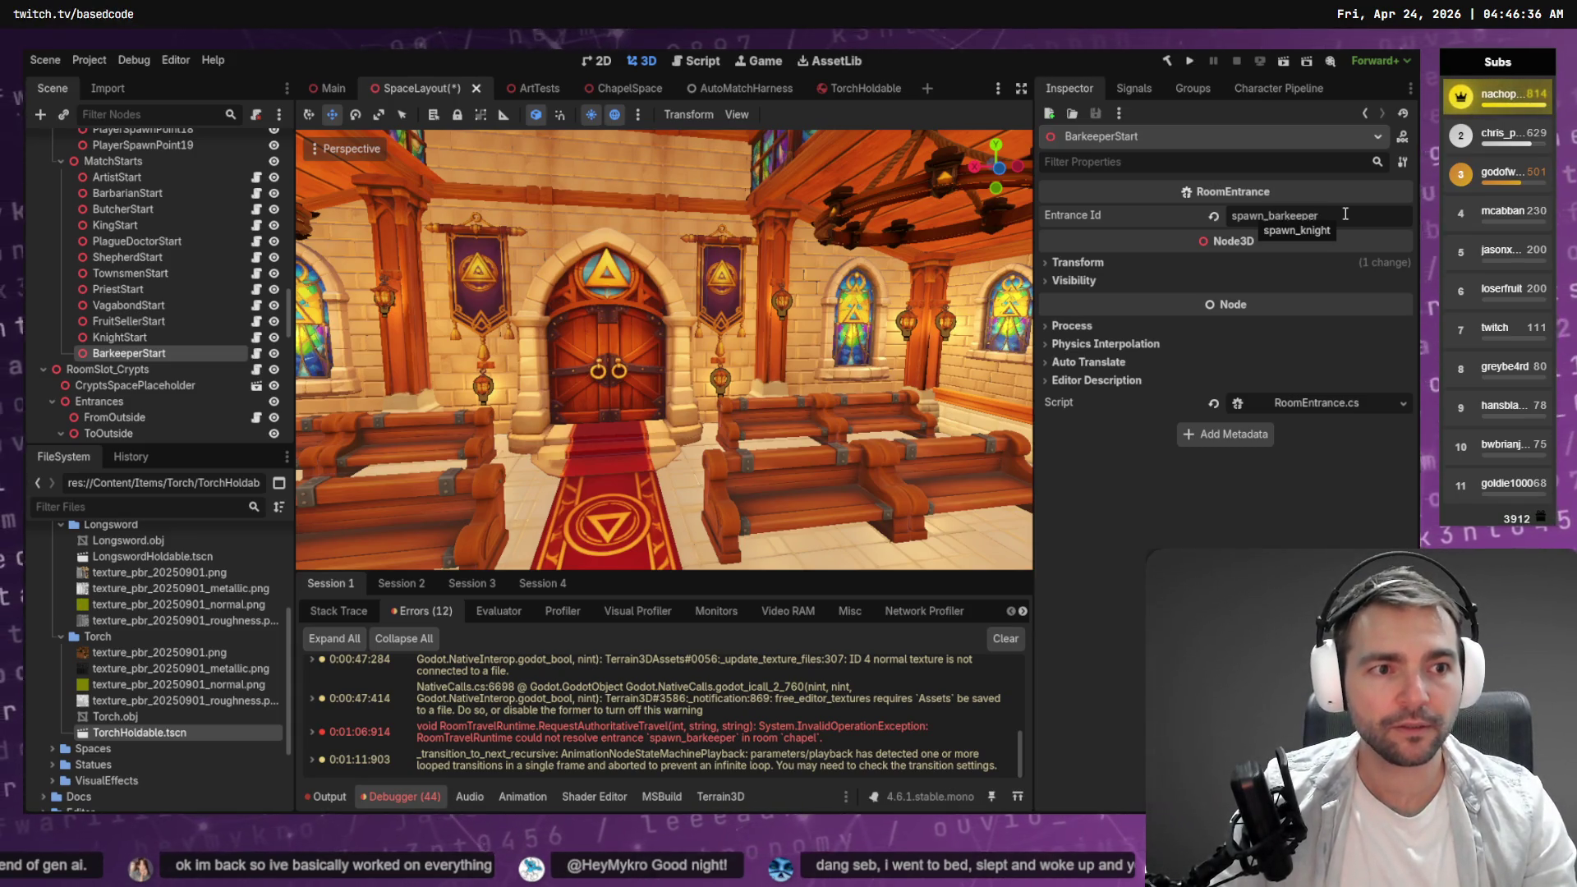
key("ctrl+s")
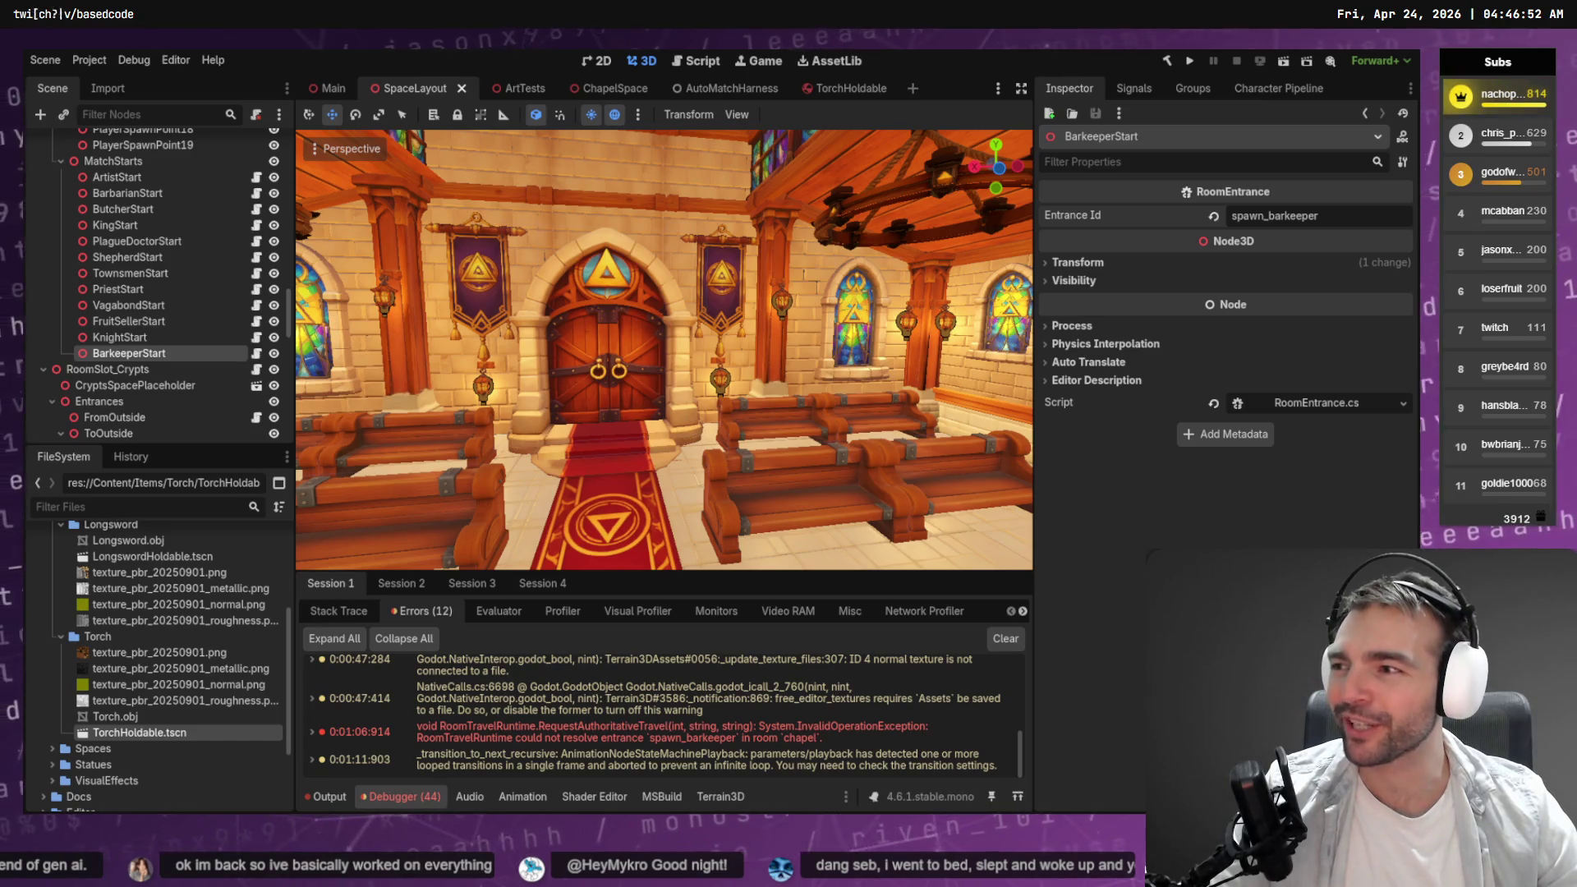
Save the ChapelSpace scene with TorchHoldable on the altar, then return to SpaceLayout.
left_click_drag(635, 359, 636, 359)
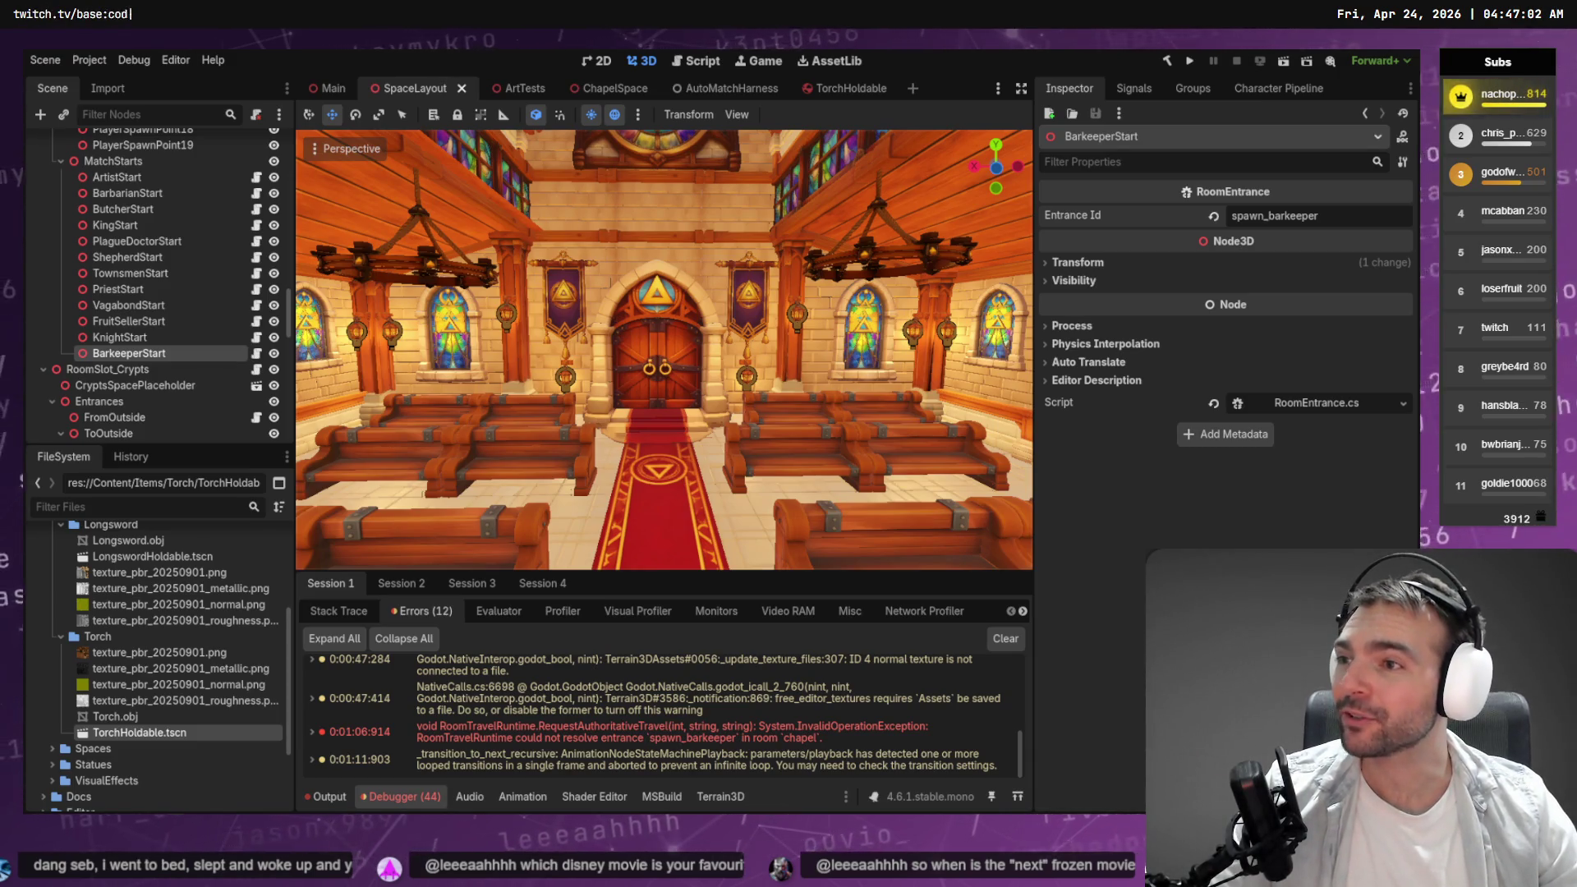
mouse_move(664, 349)
left_mouse_down()
mouse_move(476, 361)
mouse_move(608, 304)
left_mouse_up()
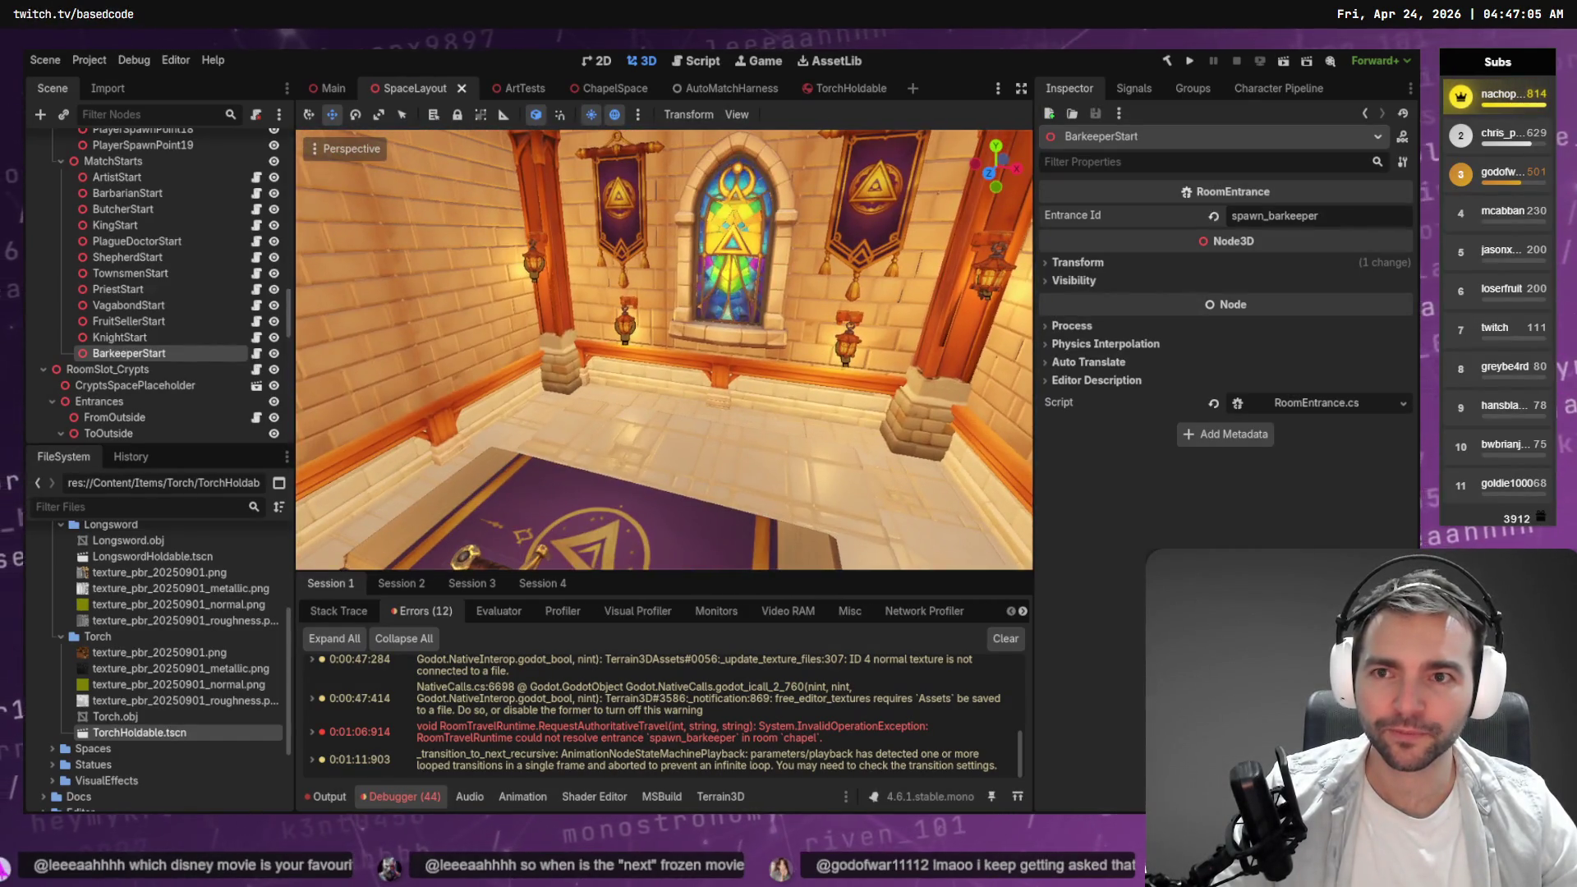
left_click(615, 88)
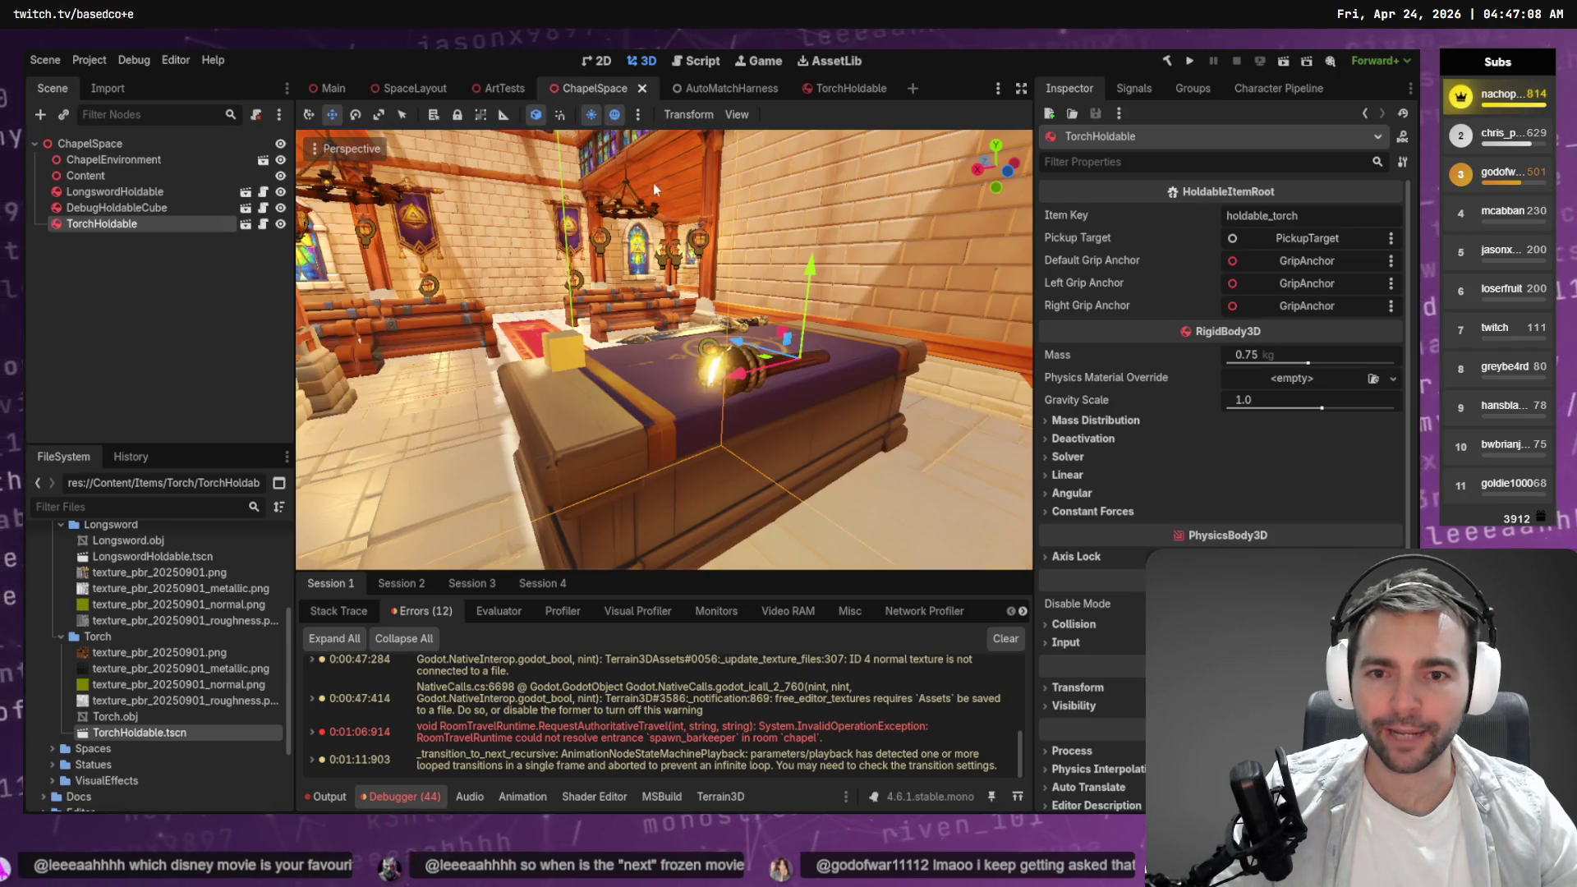
left_click(563, 361)
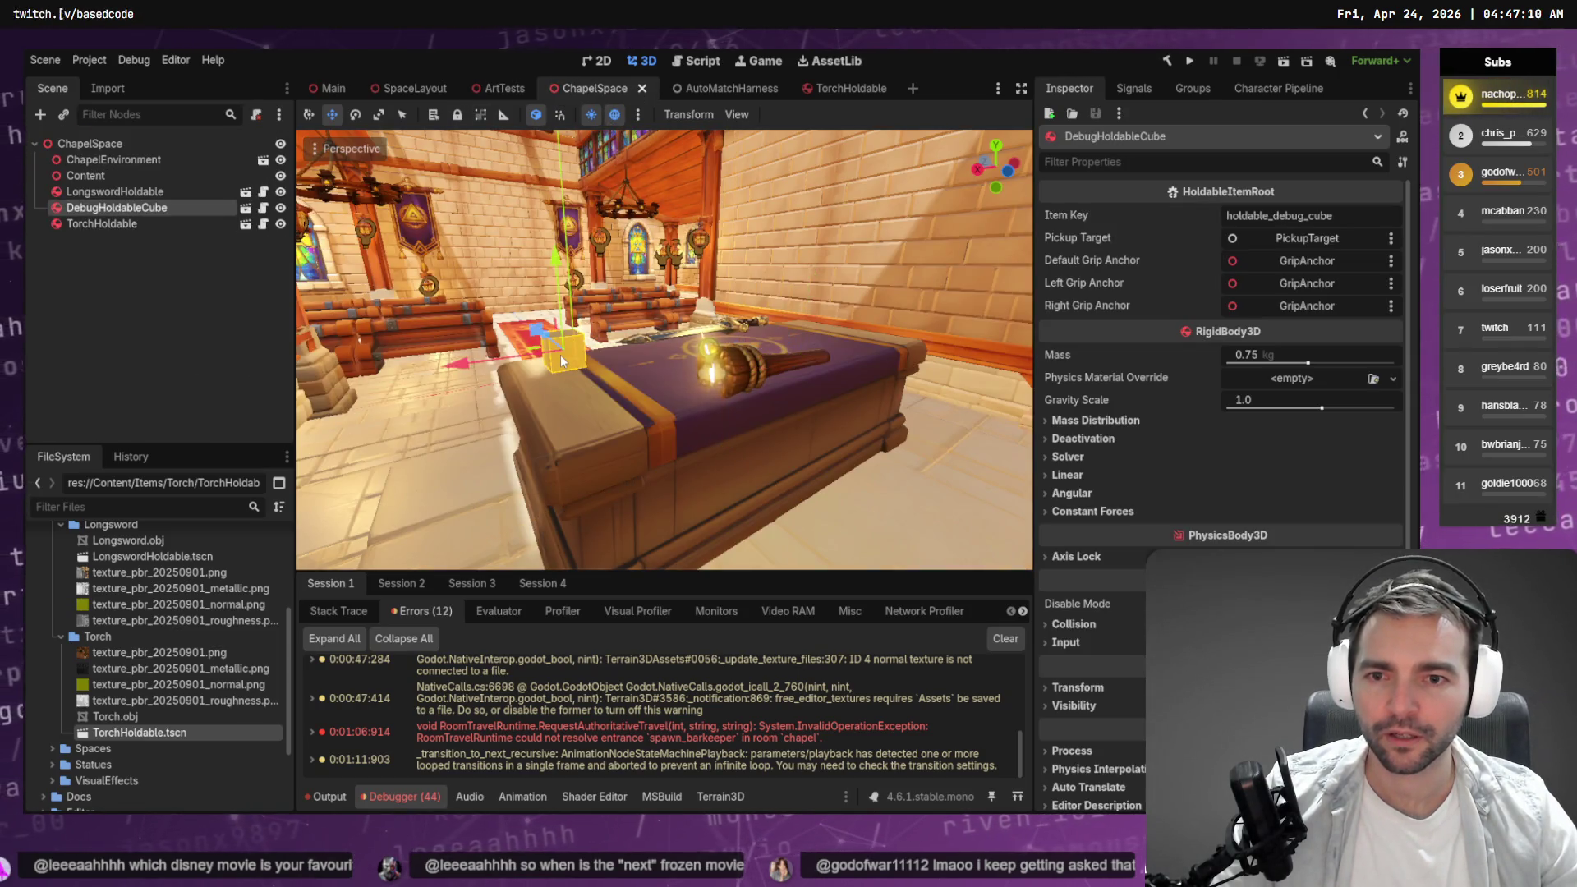
left_click(124, 224)
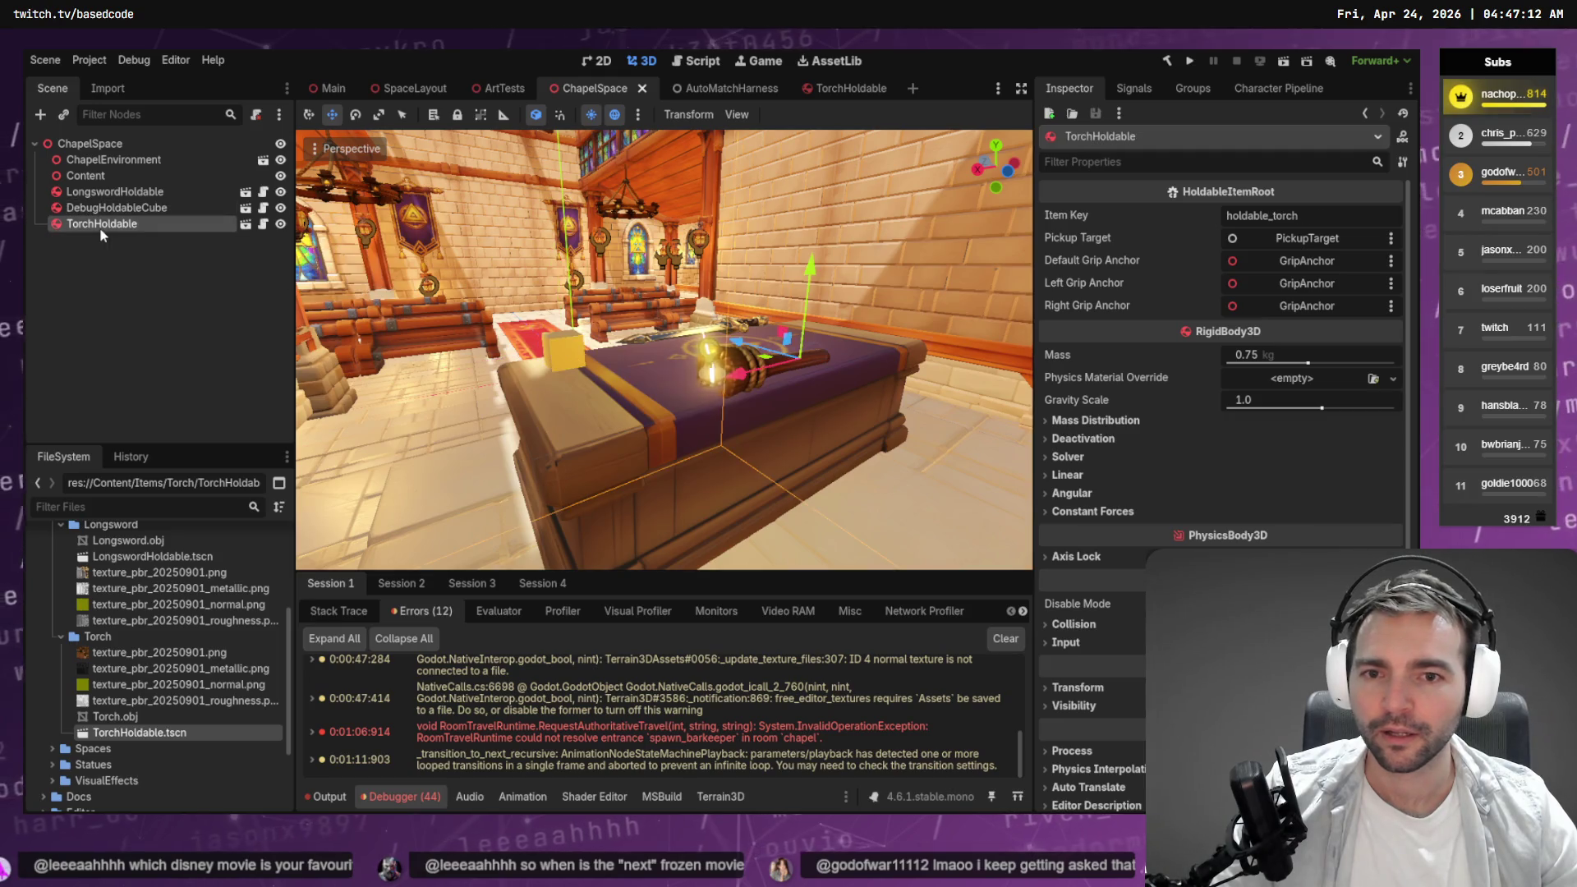
key("ctrl+s")
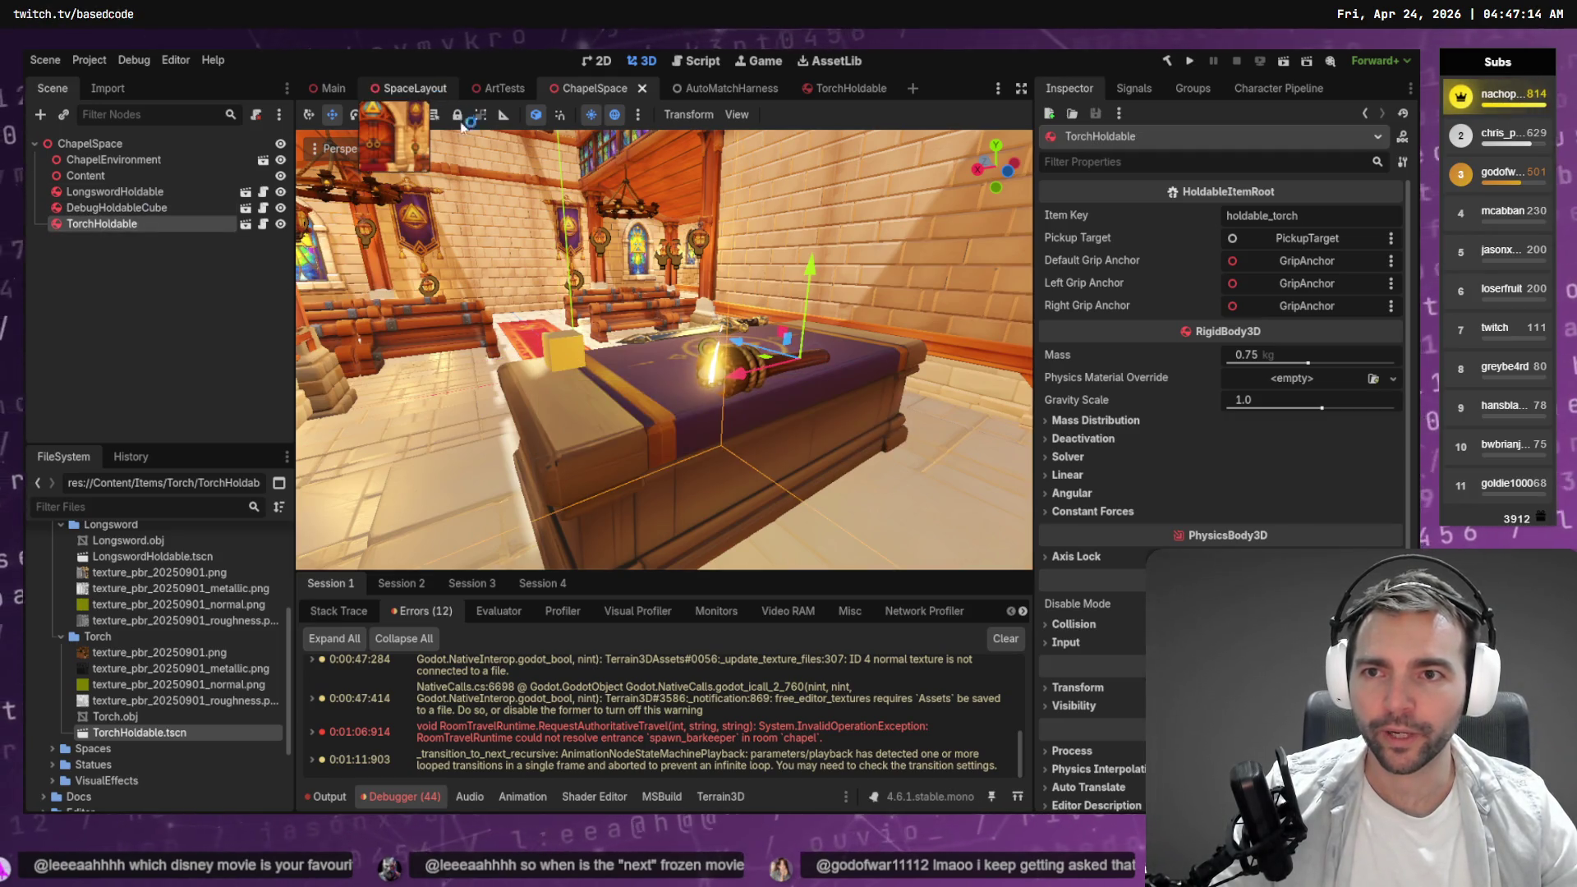
left_click(415, 89)
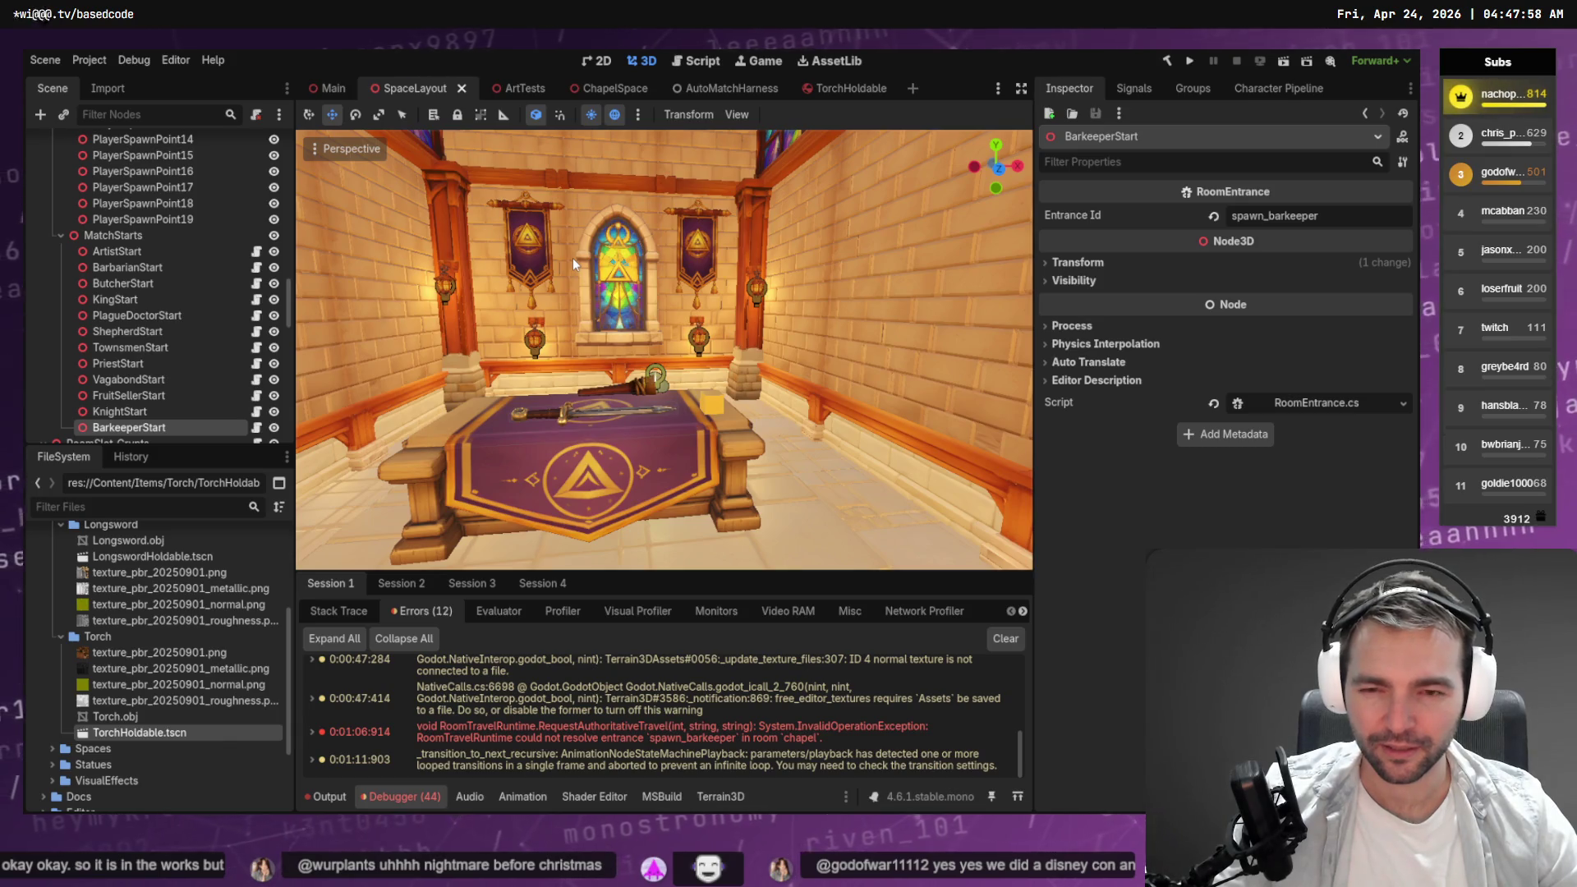
Review debugger errors for Sessions 2, 3 and 4, clear them, and run with F5.
left_click(401, 584)
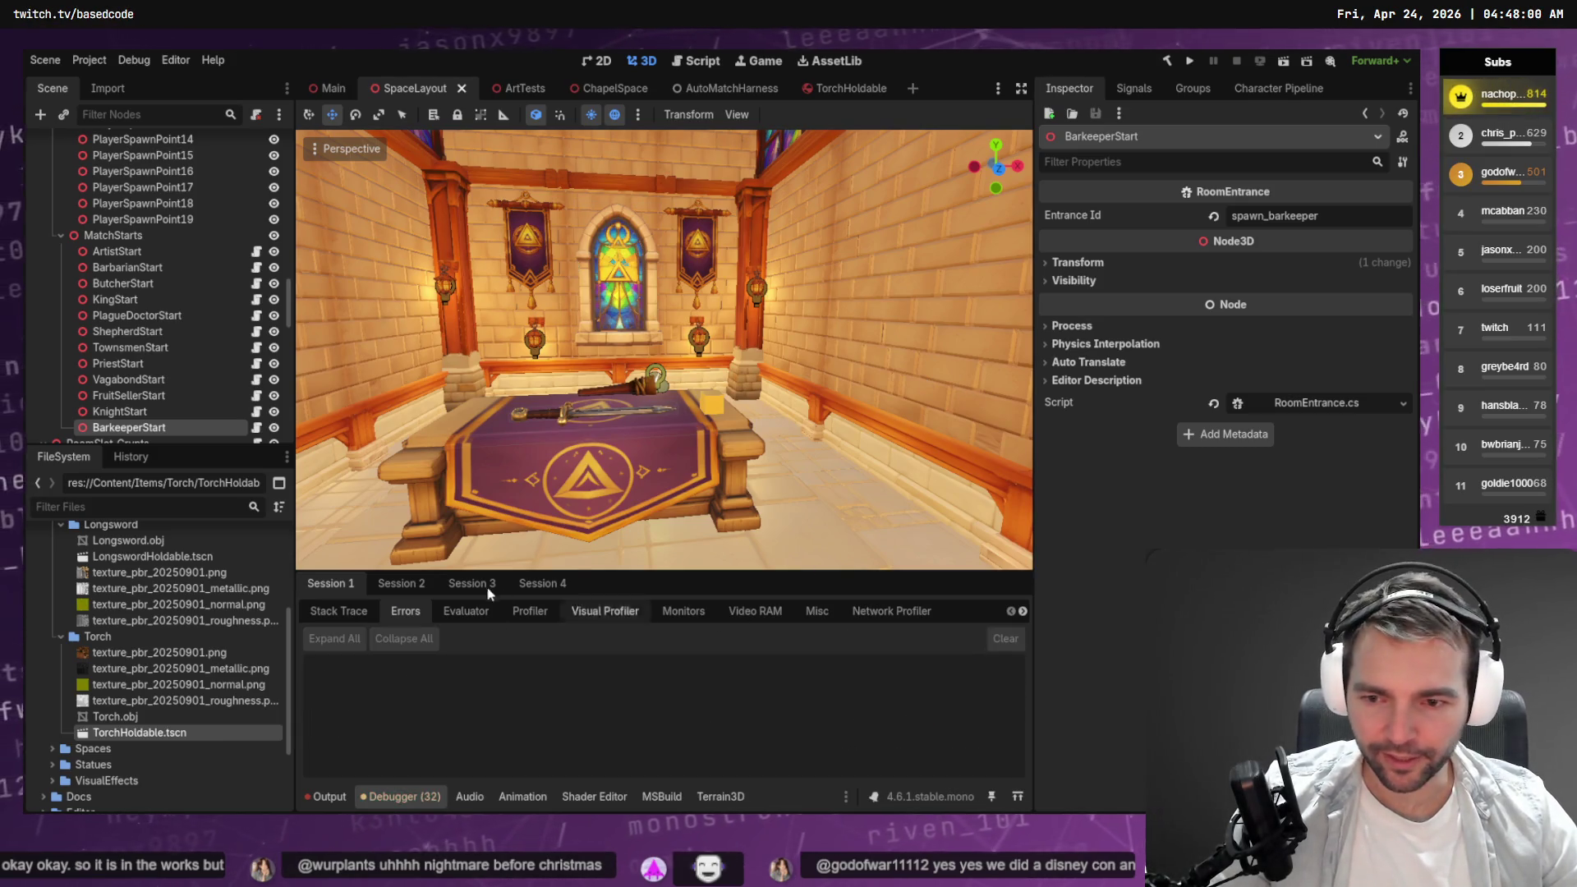
left_click(473, 583)
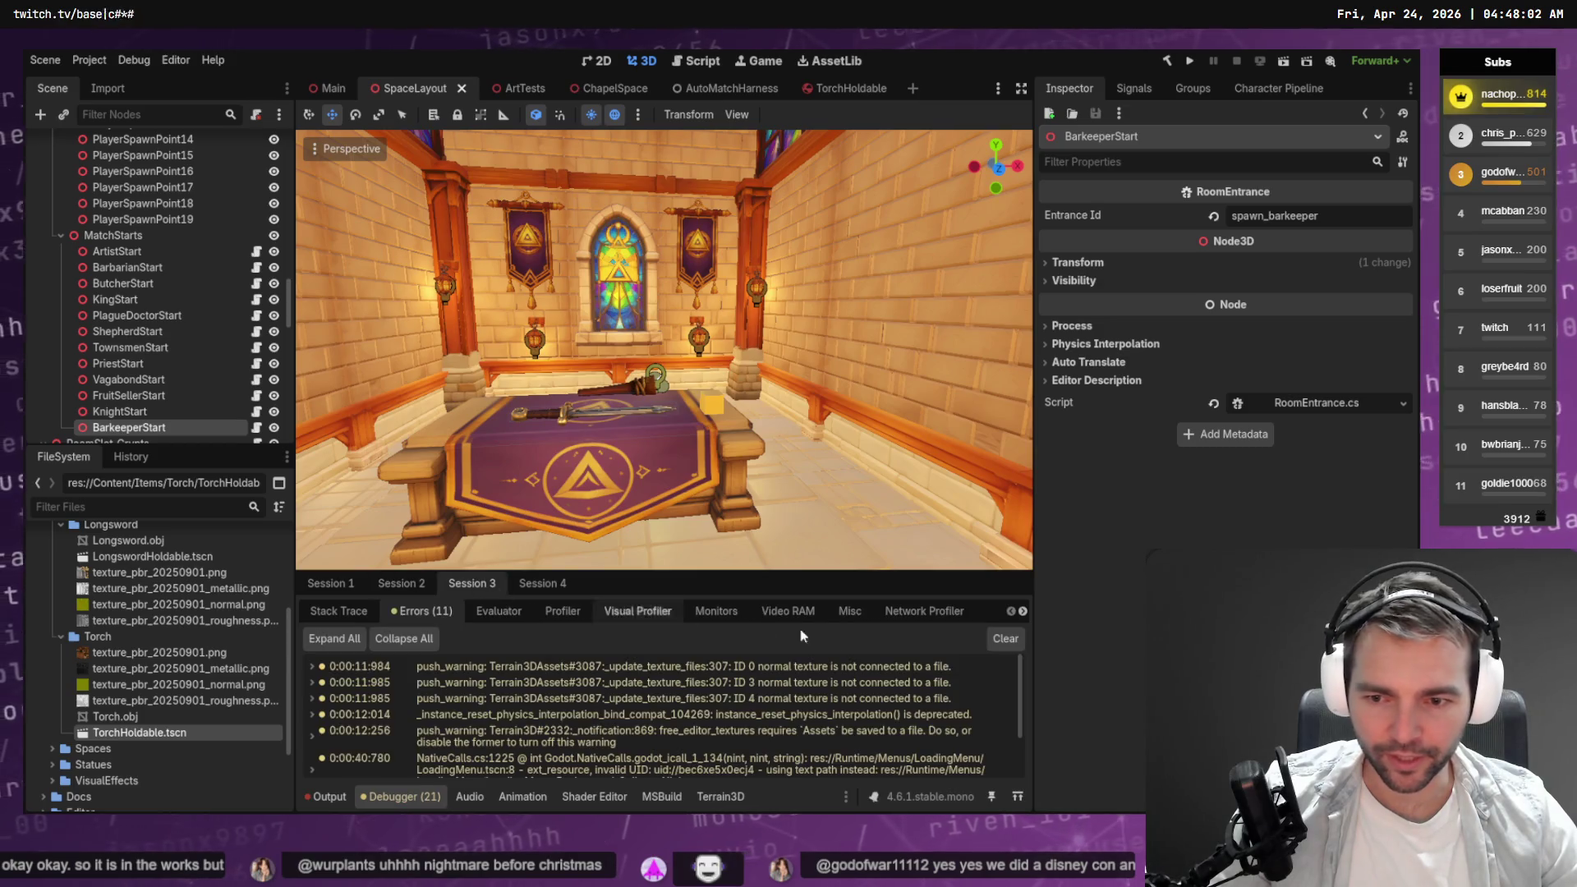
left_click(543, 584)
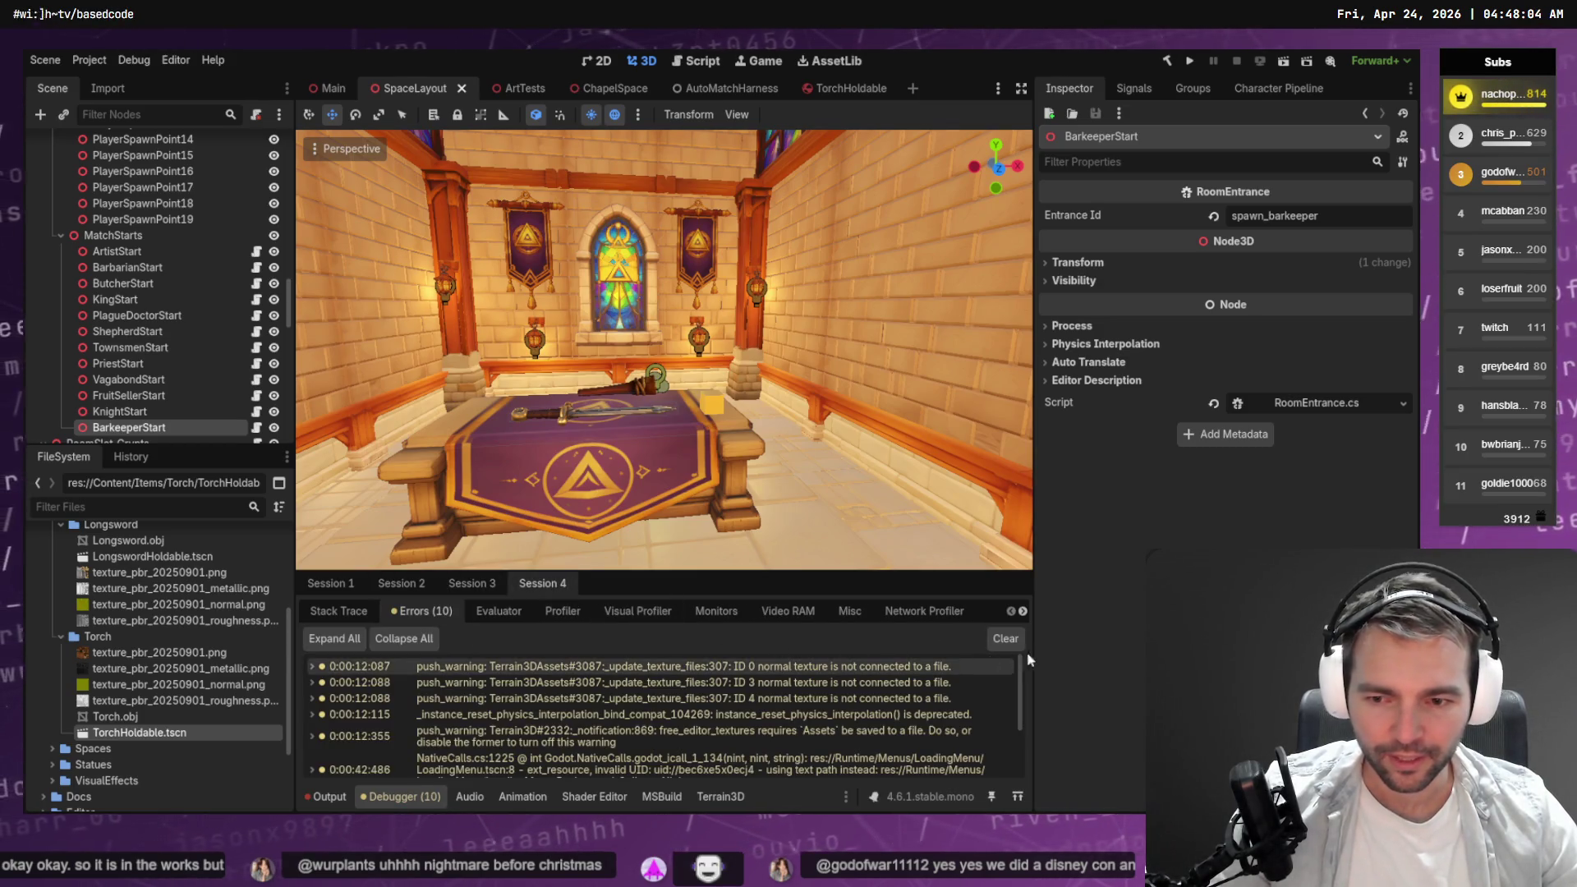
left_click(1009, 638)
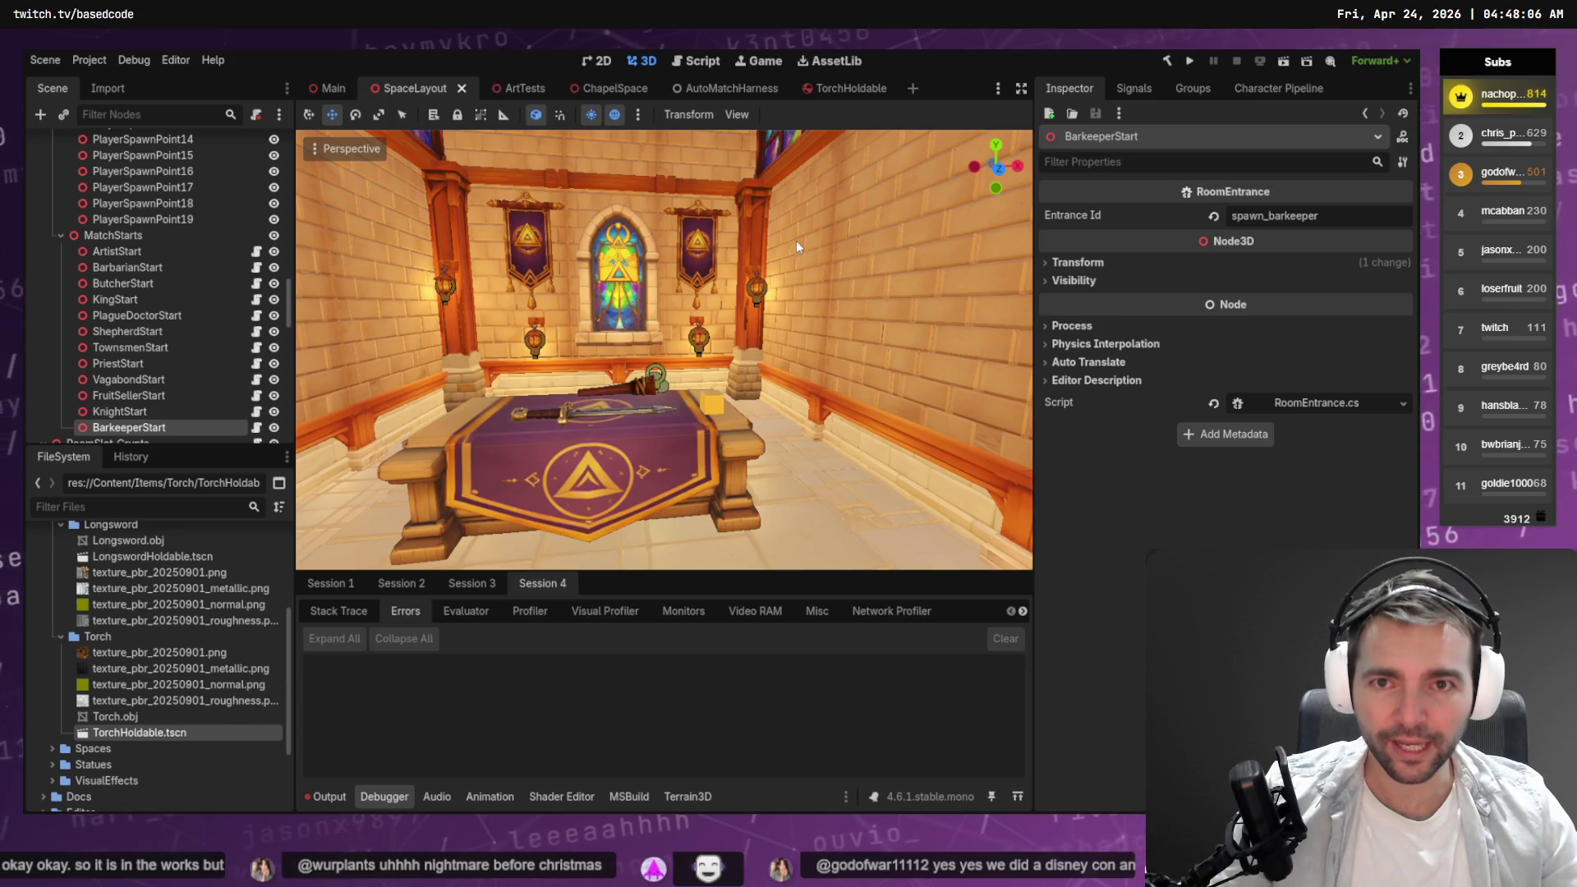
key("F5")
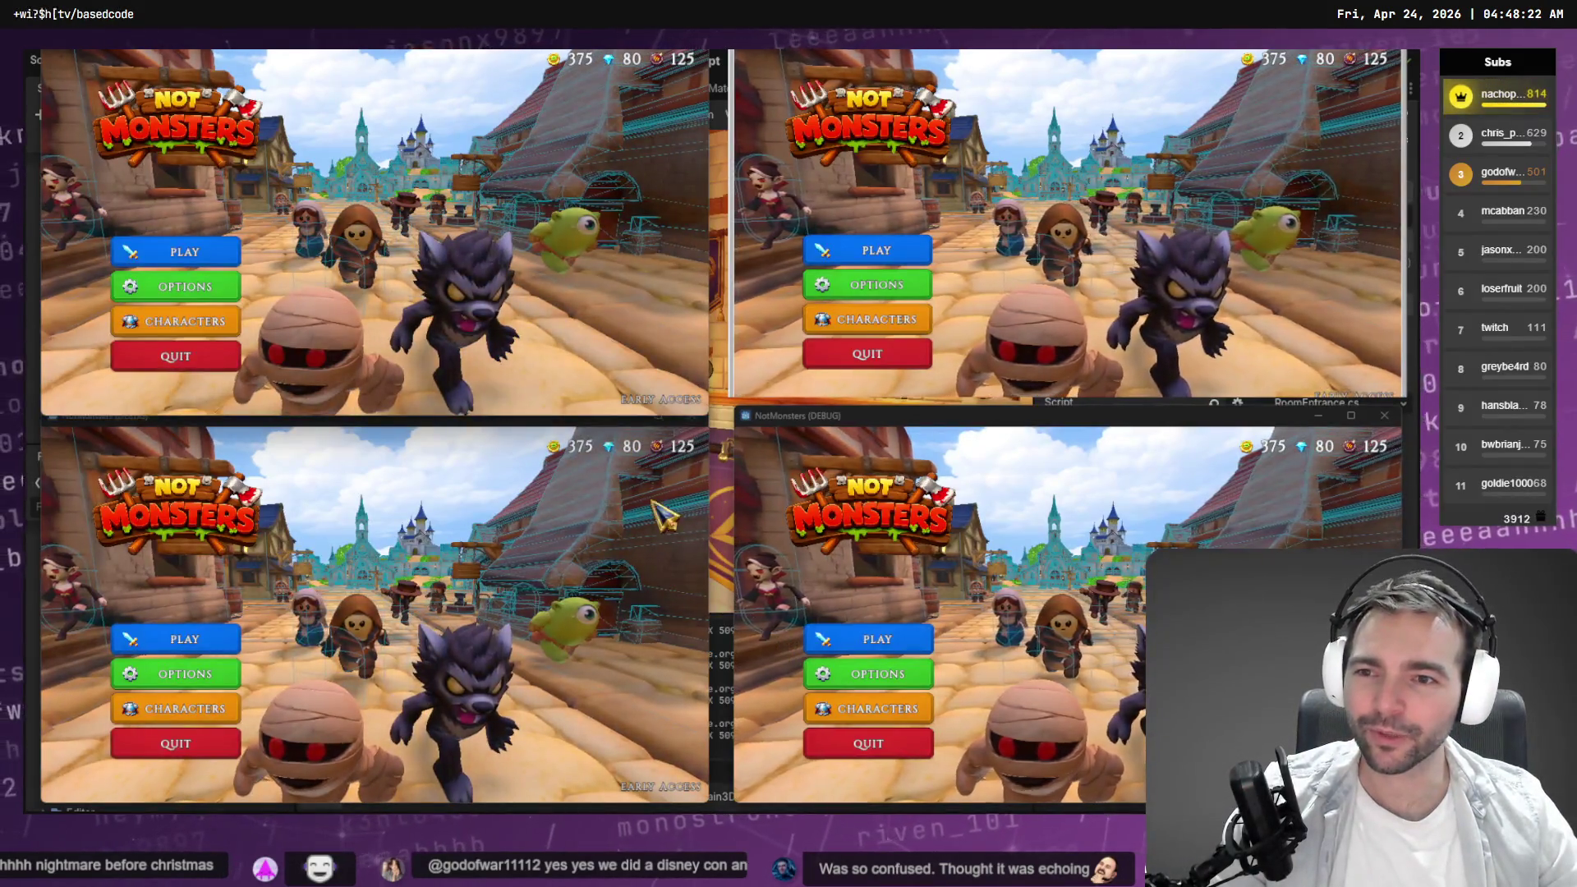
Host a new 4-player online room from the first game window.
left_click(134, 238)
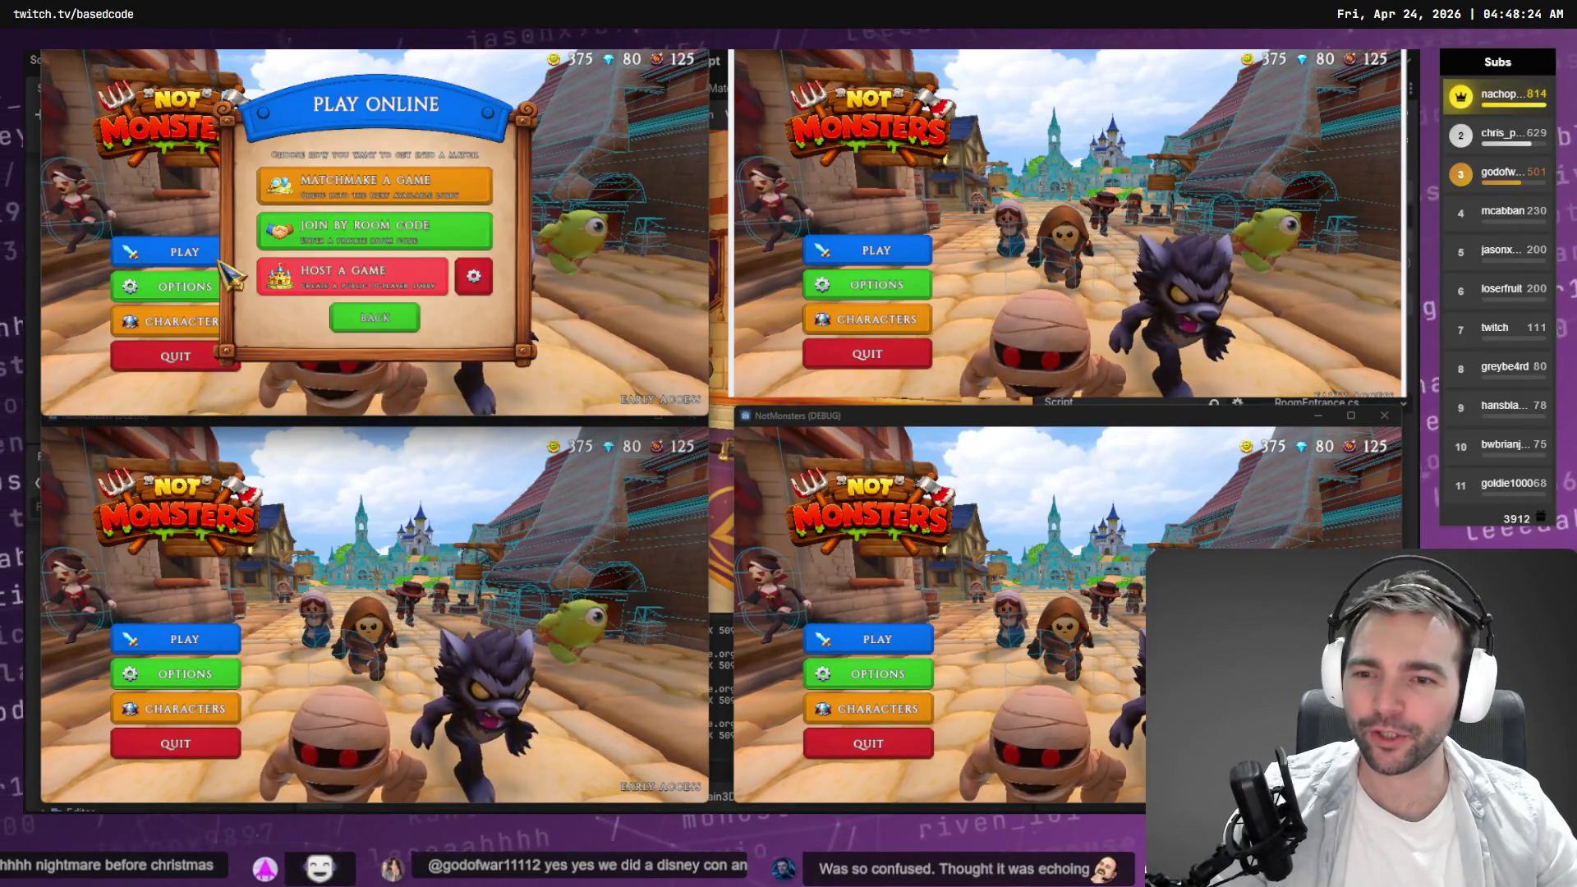
left_click(380, 275)
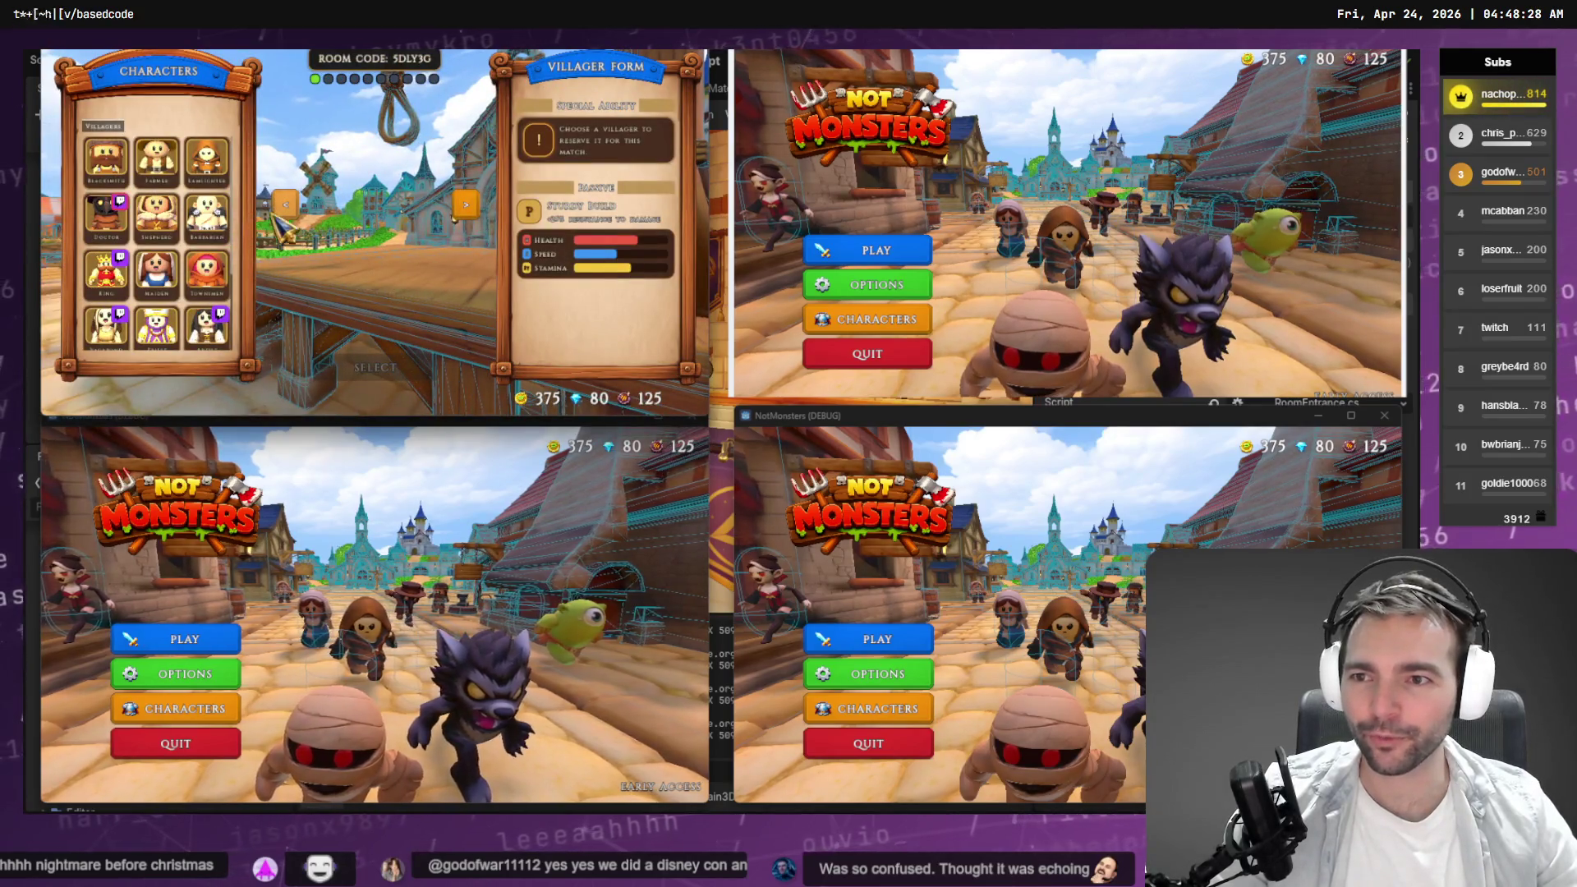
left_click(469, 291)
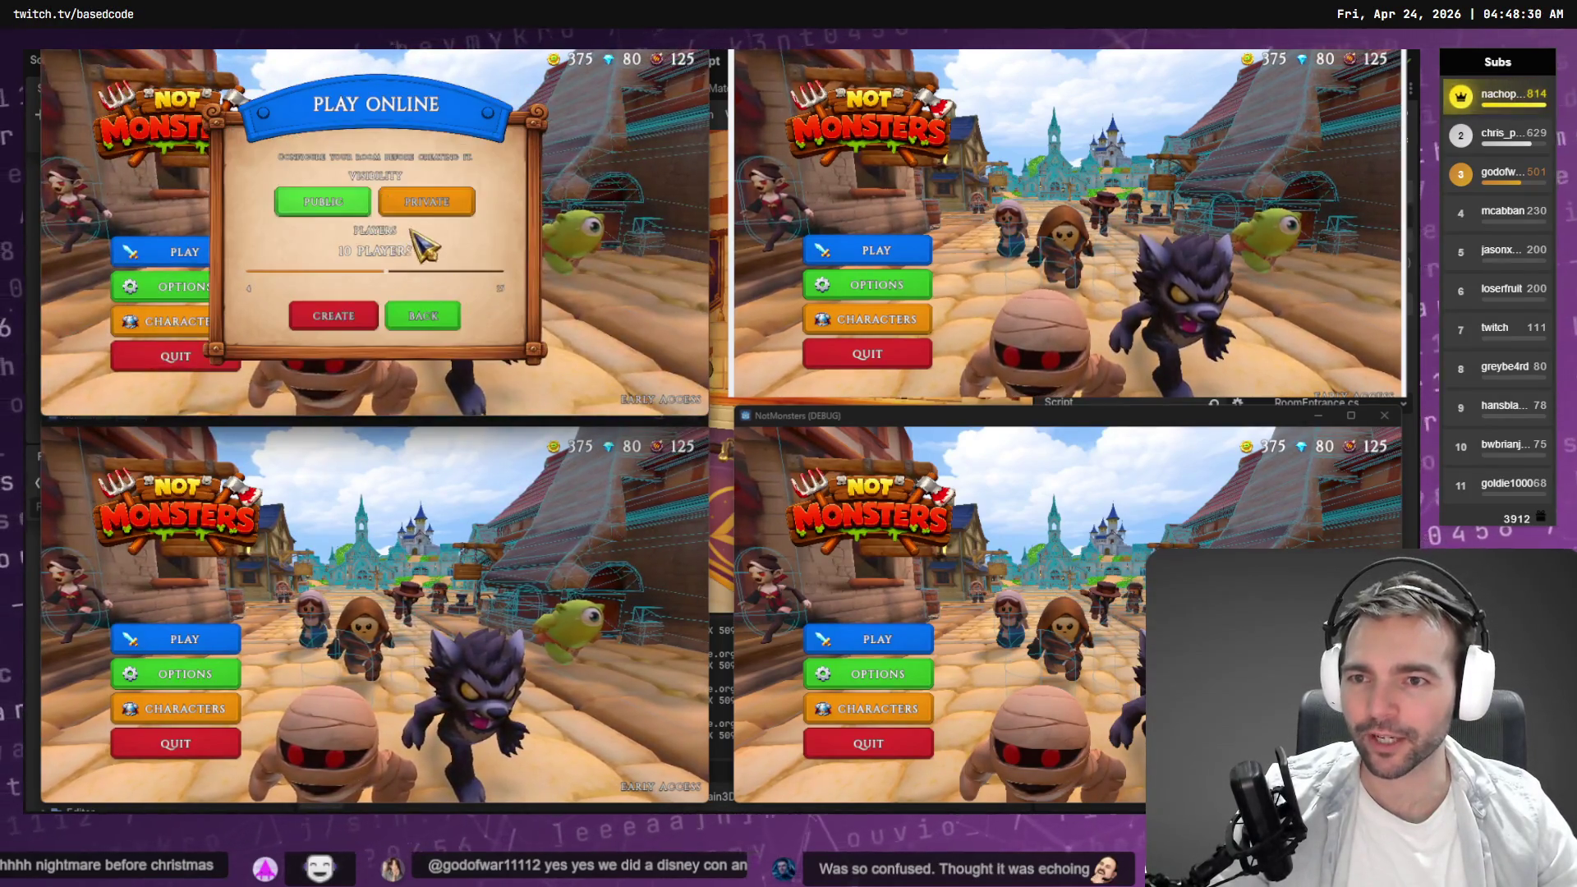
left_click(423, 317)
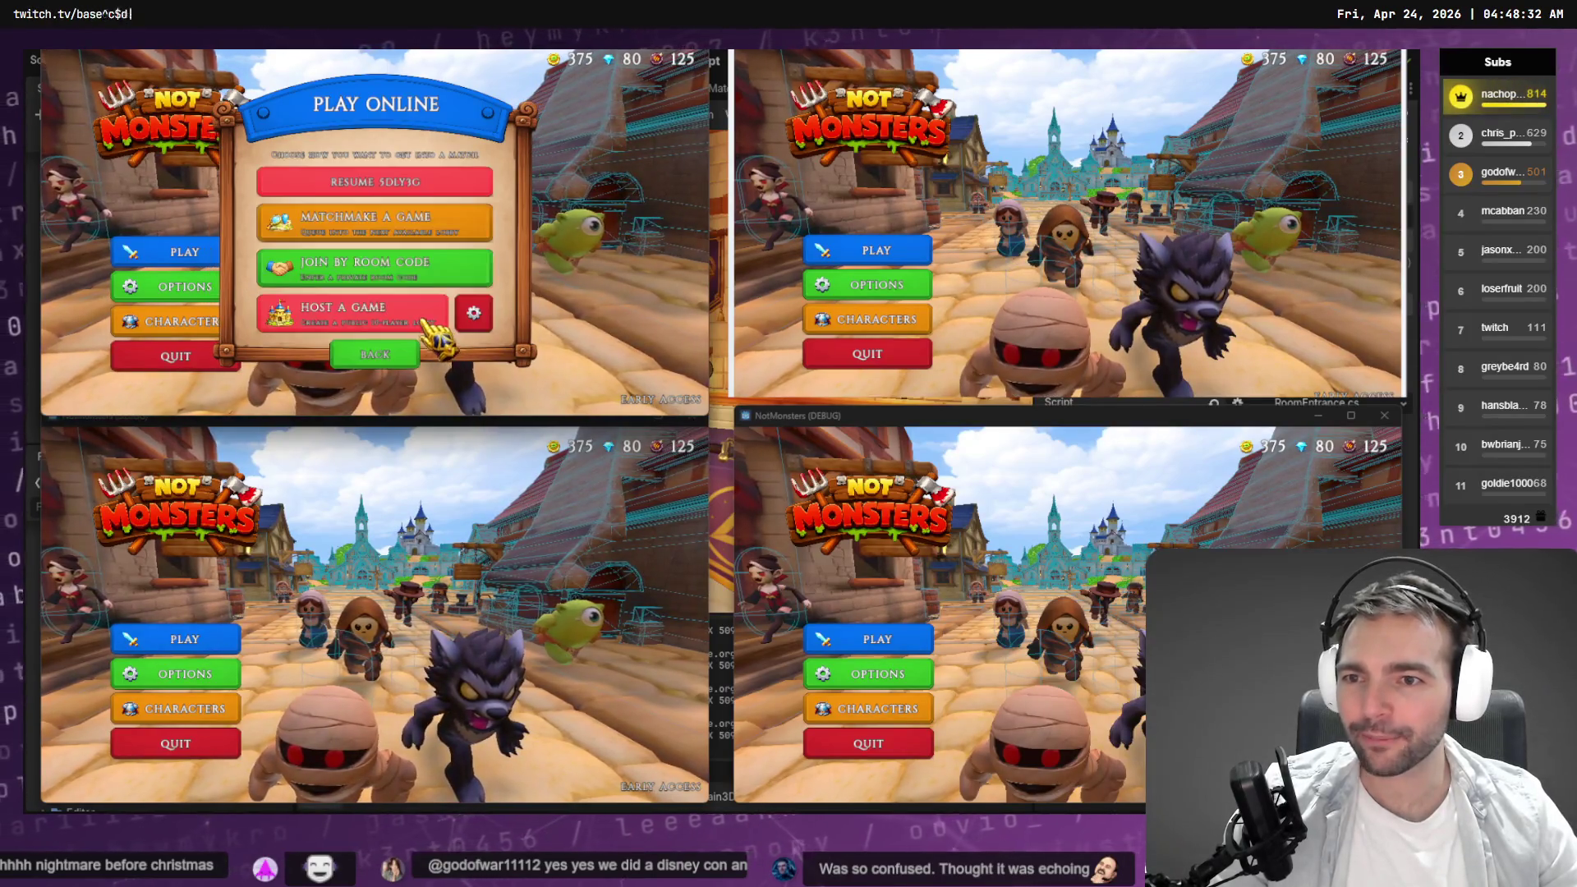
left_click(391, 317)
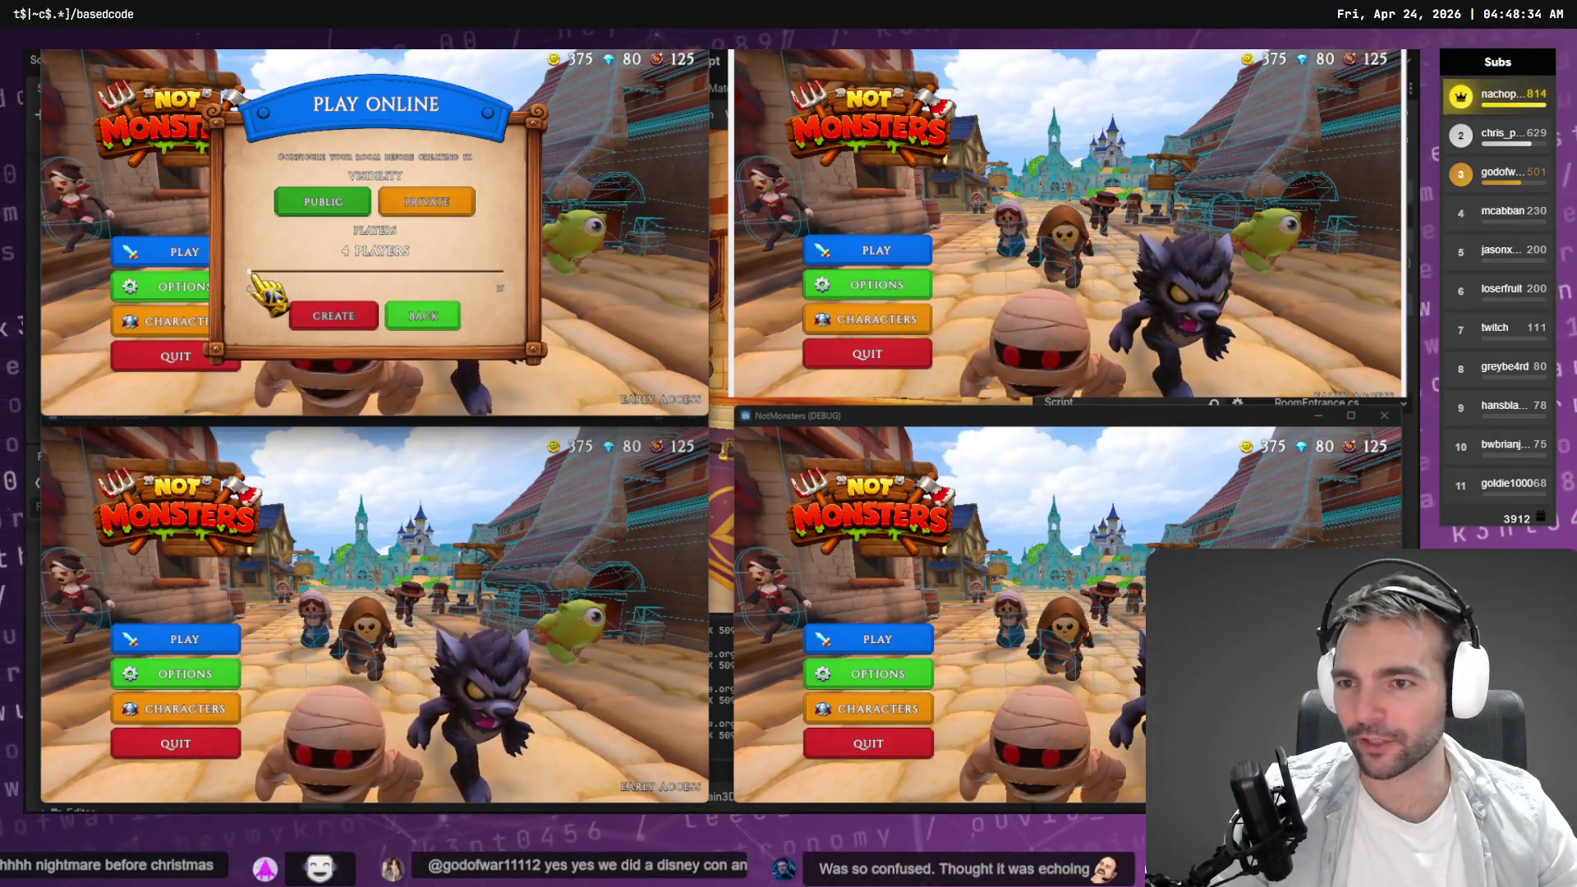
left_click(336, 316)
Join the hosted room by code from the second window and start matchmaking in the third and fourth.
left_click(873, 250)
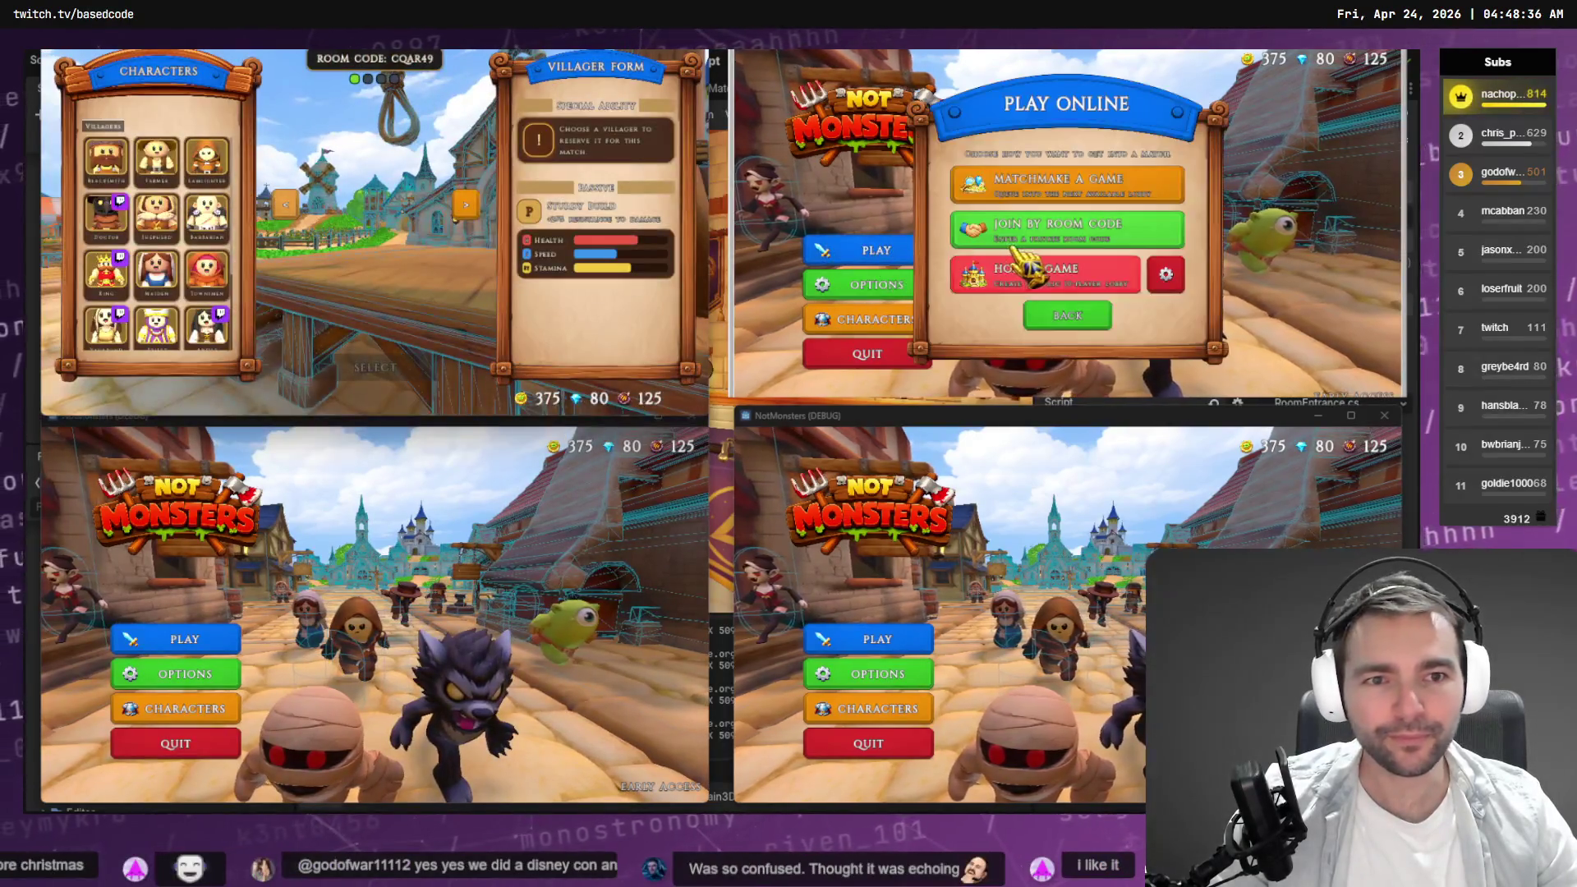
left_click(1093, 224)
left_click(1056, 267)
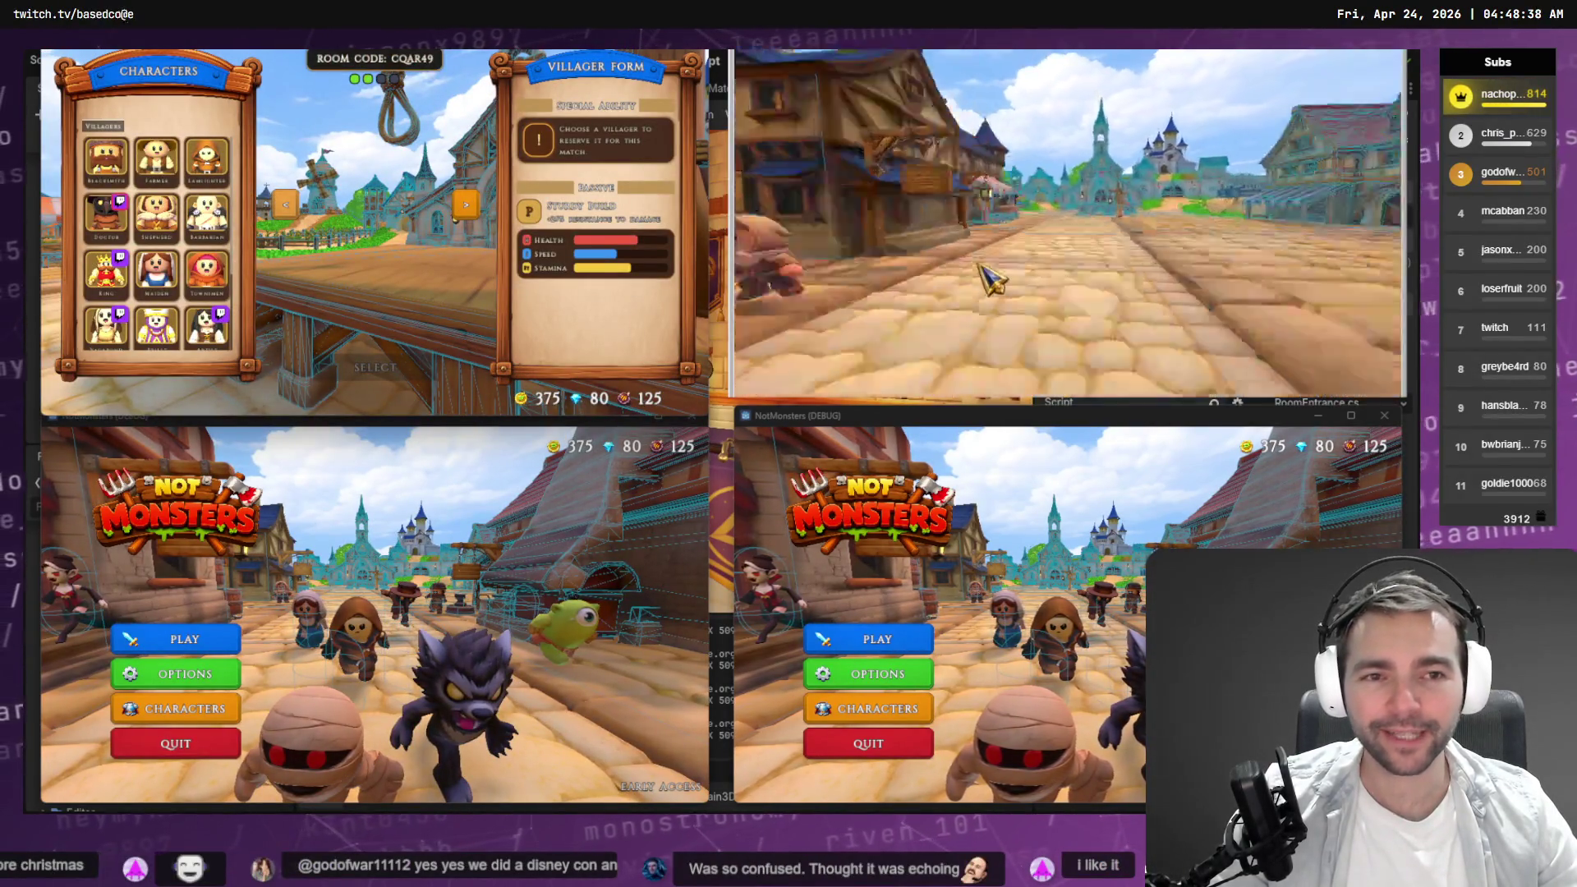
left_click(176, 639)
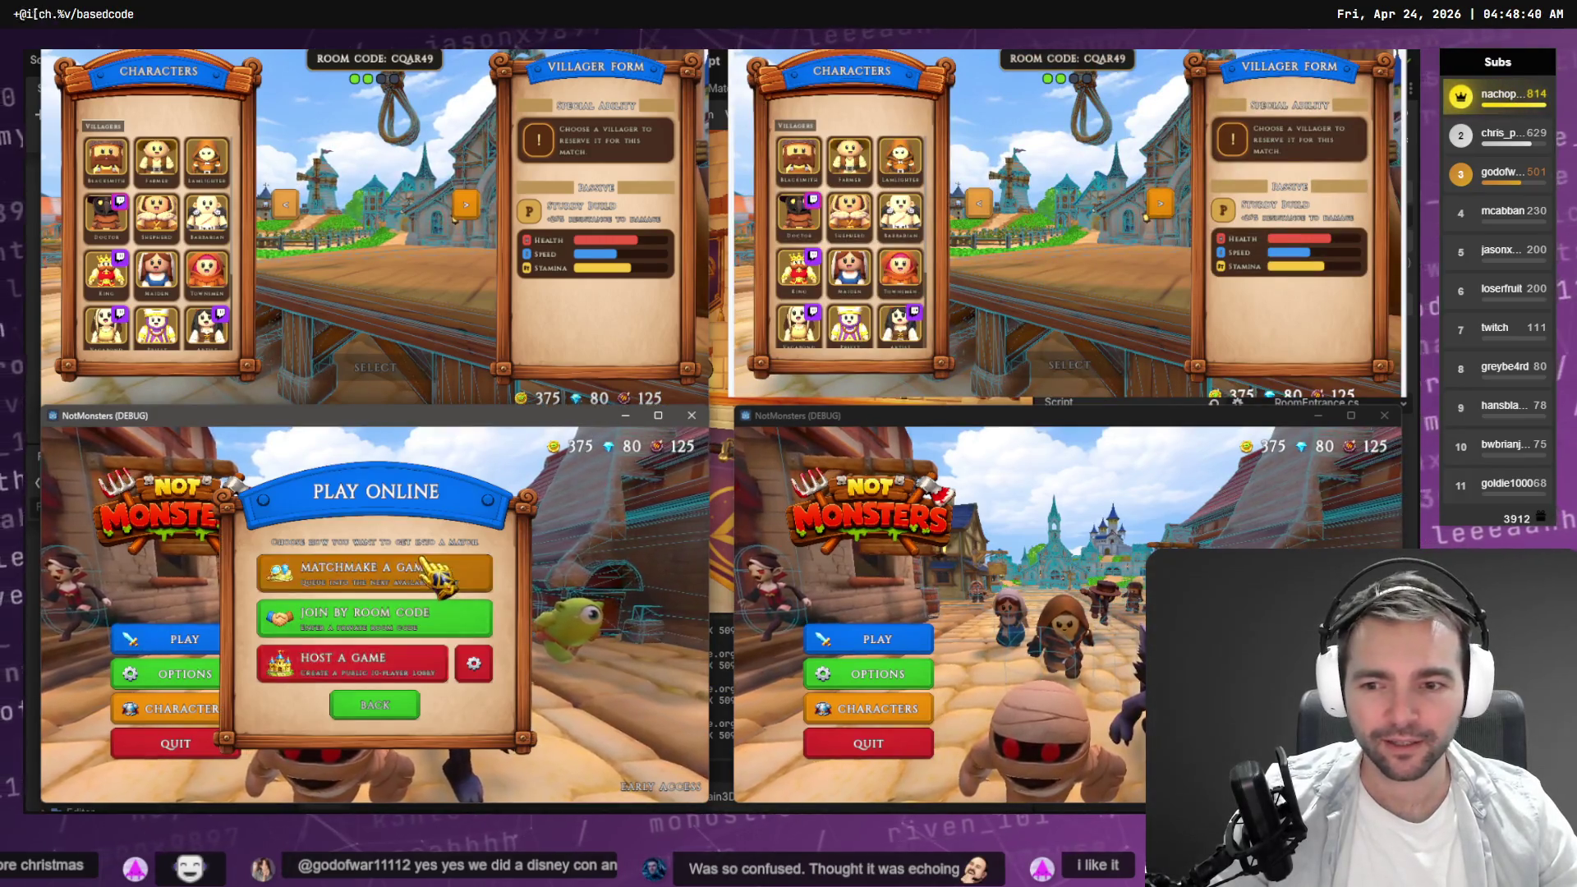
left_click(362, 570)
left_click(860, 642)
left_click(1055, 570)
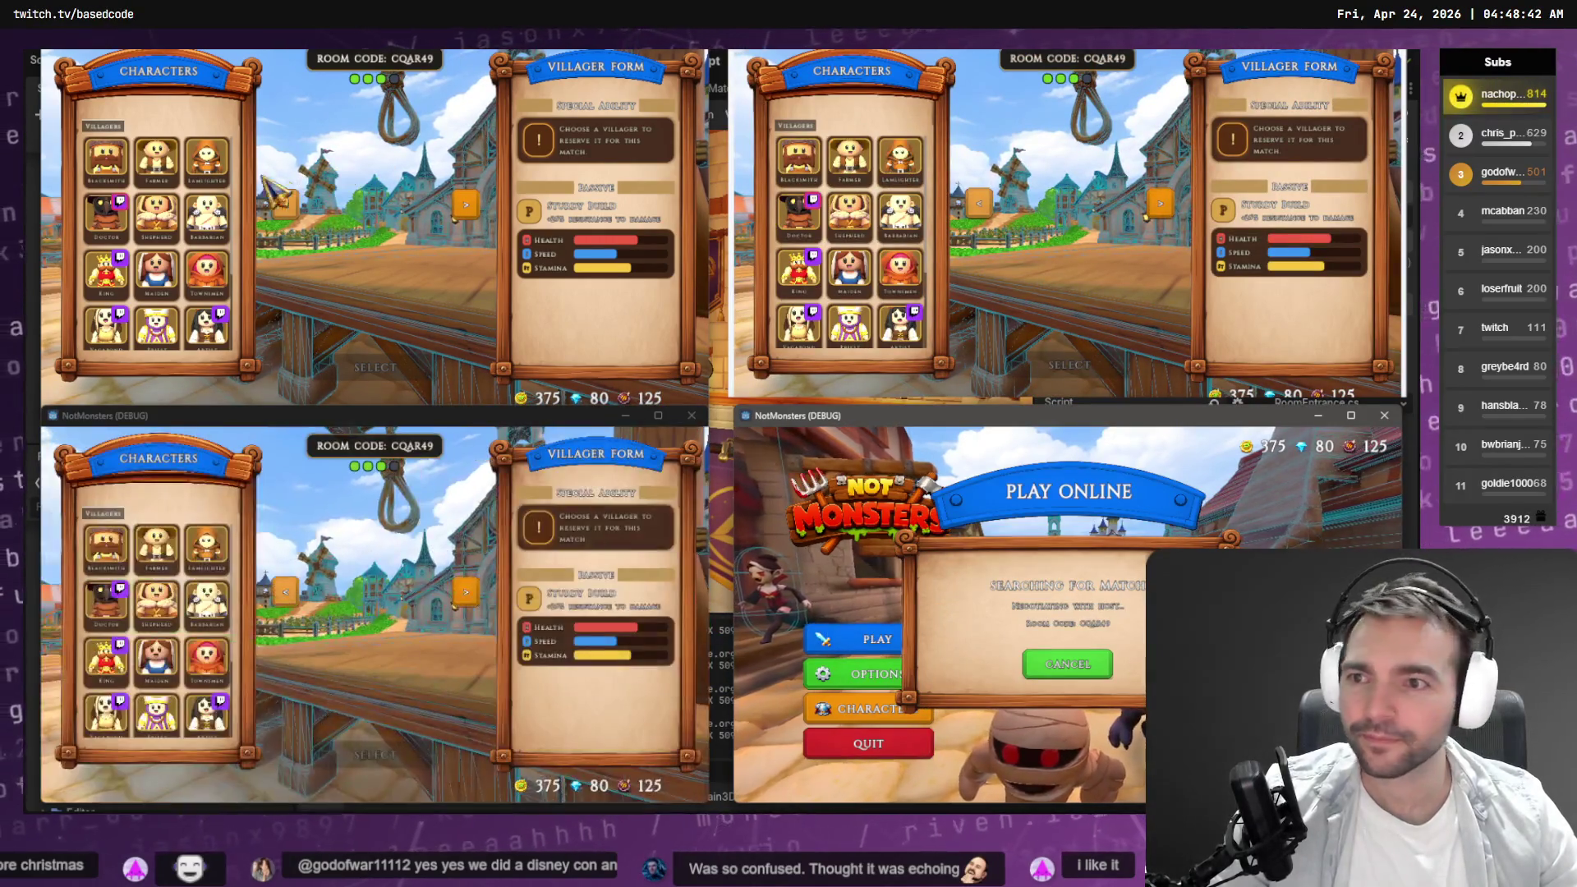
Confirm Blacksmith, Farmer, Lamplighter and Doctor for the four players, then select the Skeleton monster.
left_click(106, 156)
left_click(850, 156)
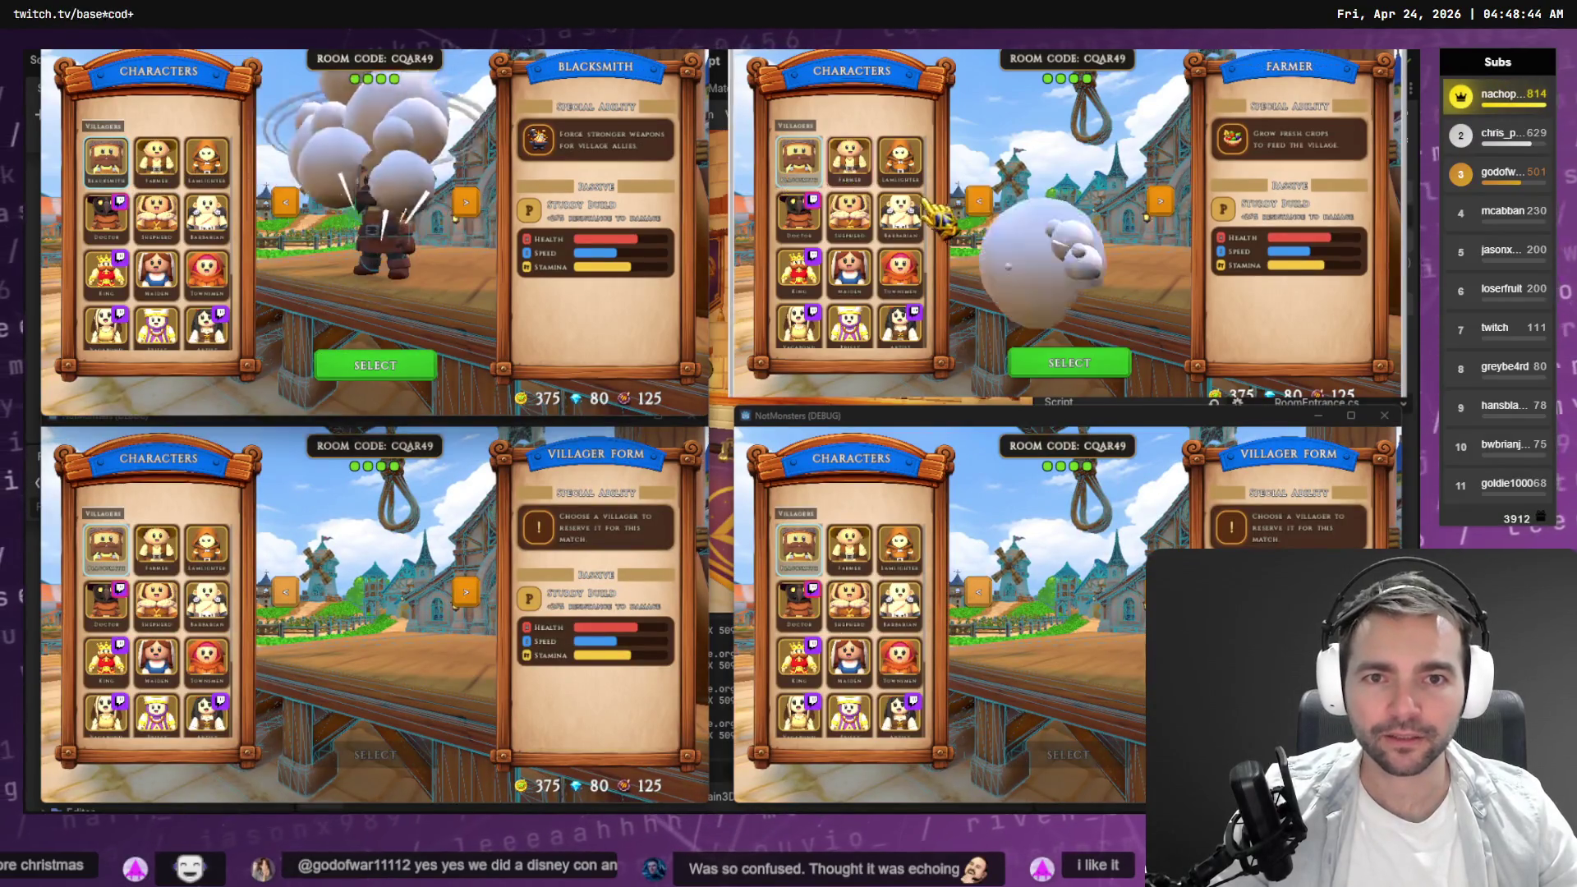
left_click(206, 546)
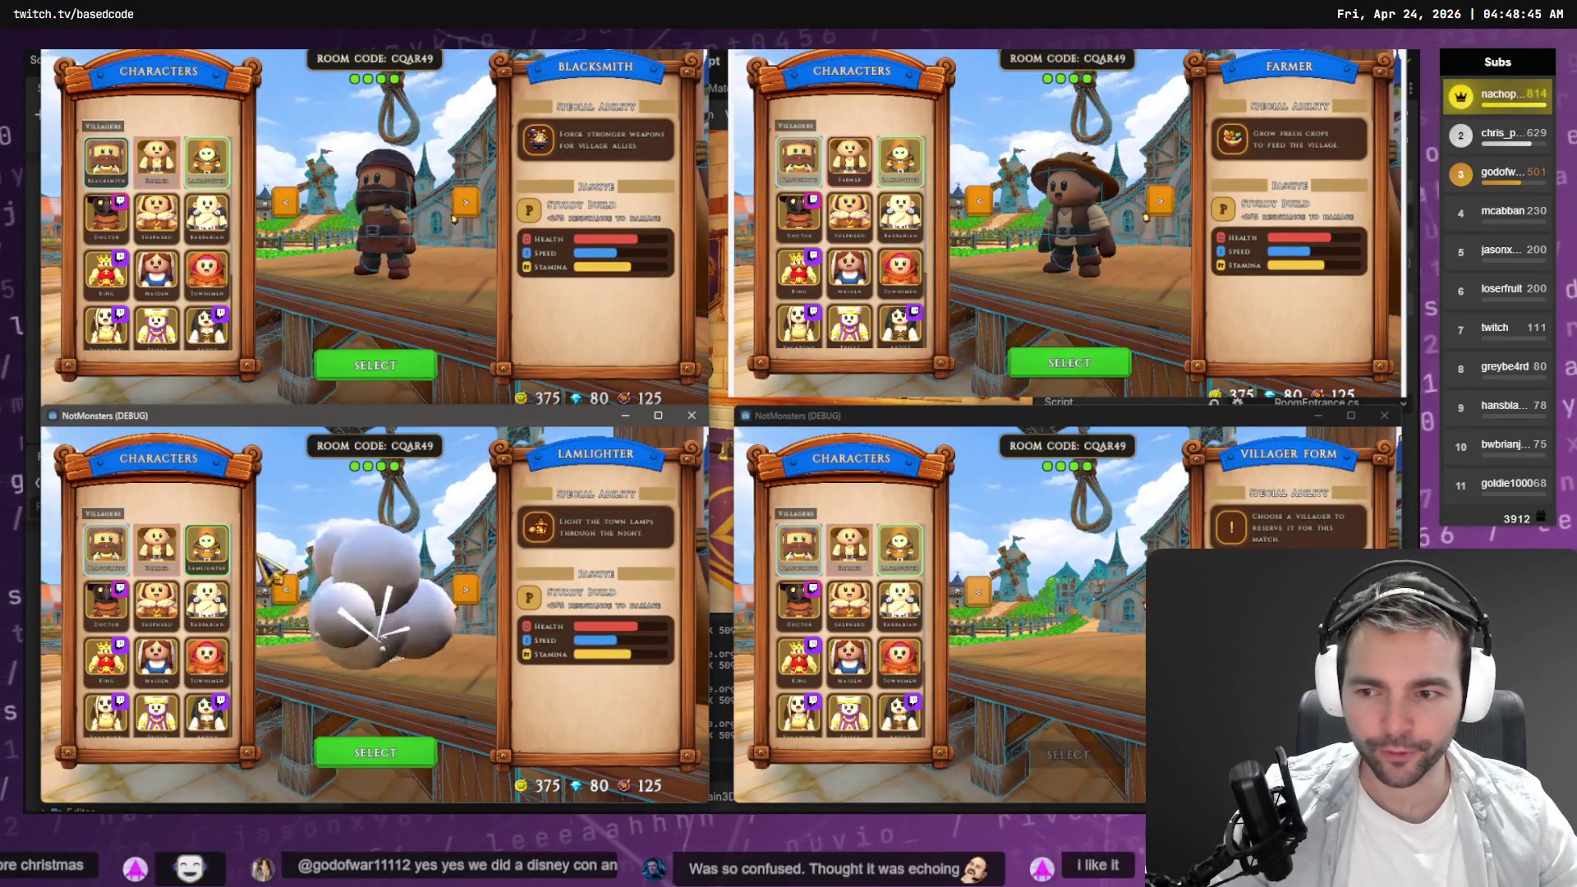
left_click(798, 604)
left_click(386, 366)
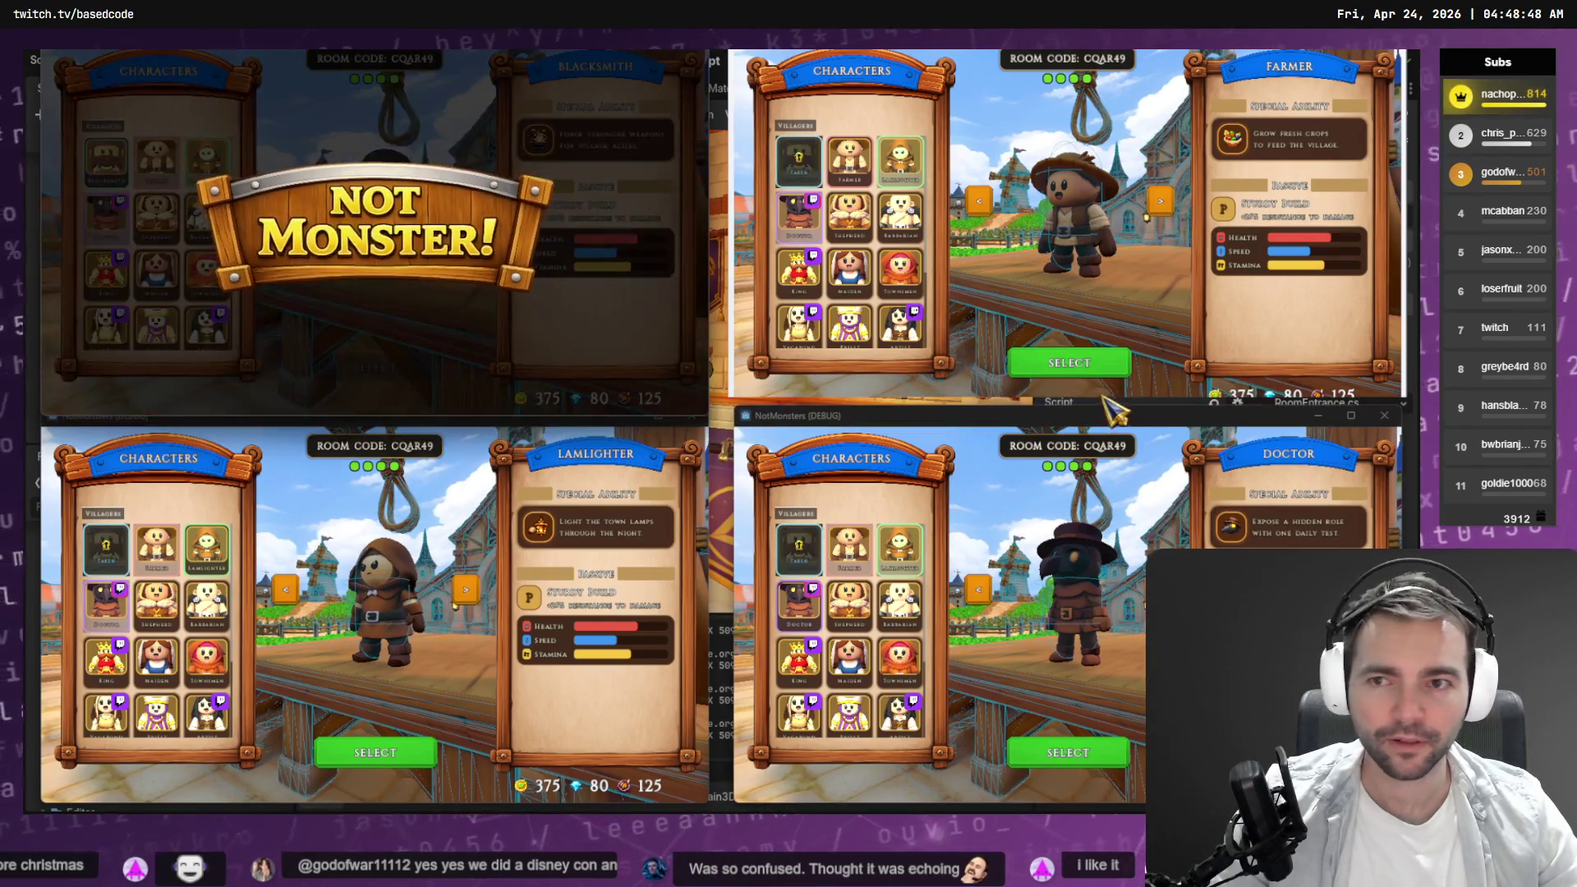
left_click(1069, 364)
left_click(390, 751)
left_click(1027, 751)
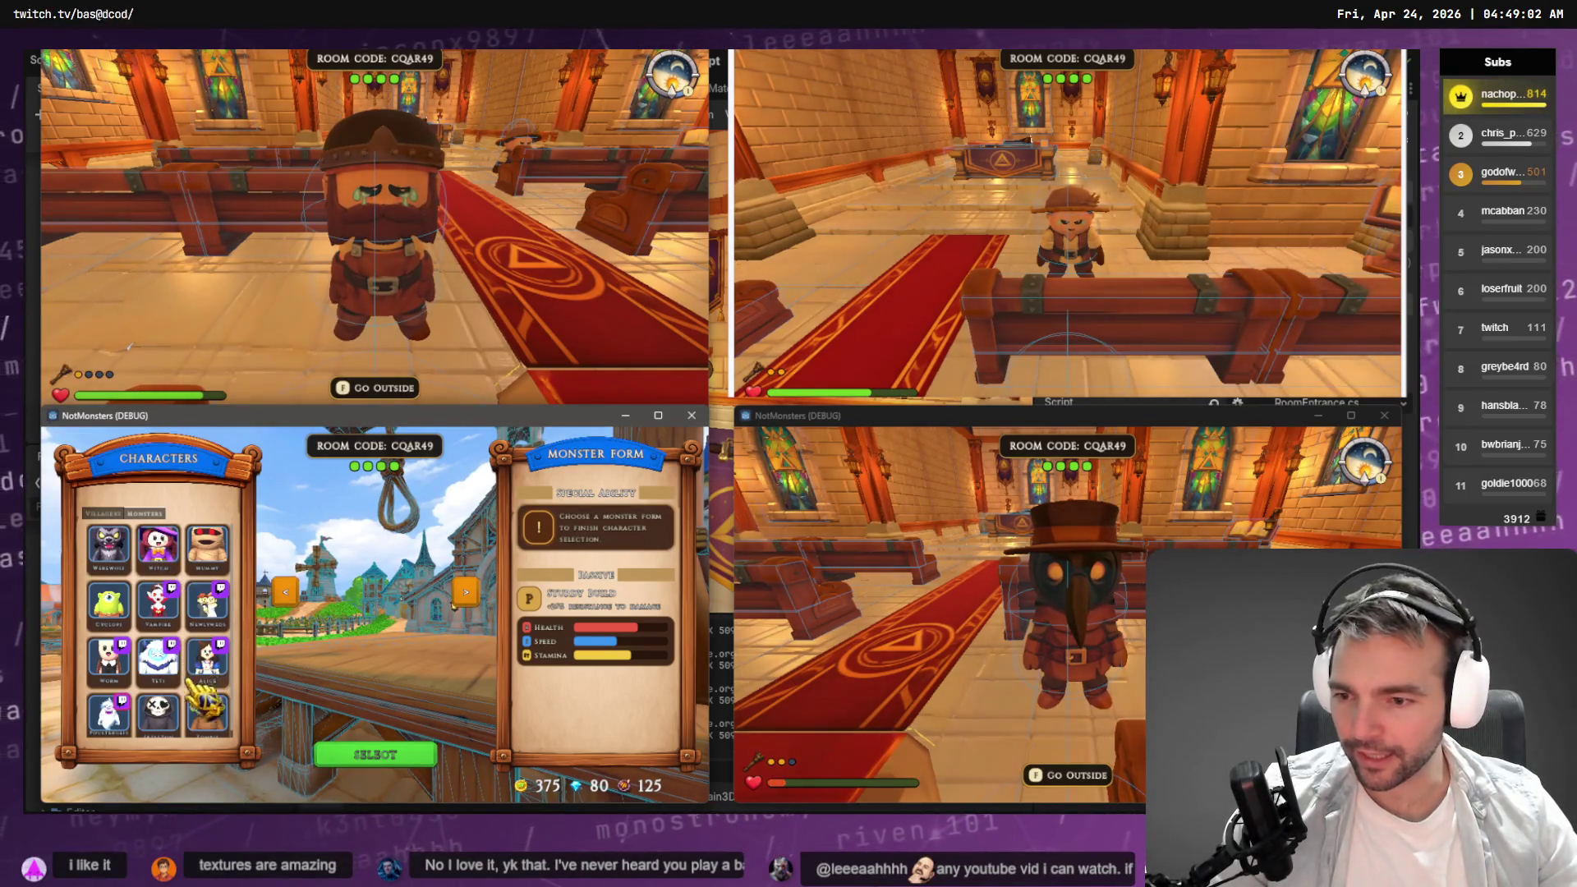
left_click(157, 708)
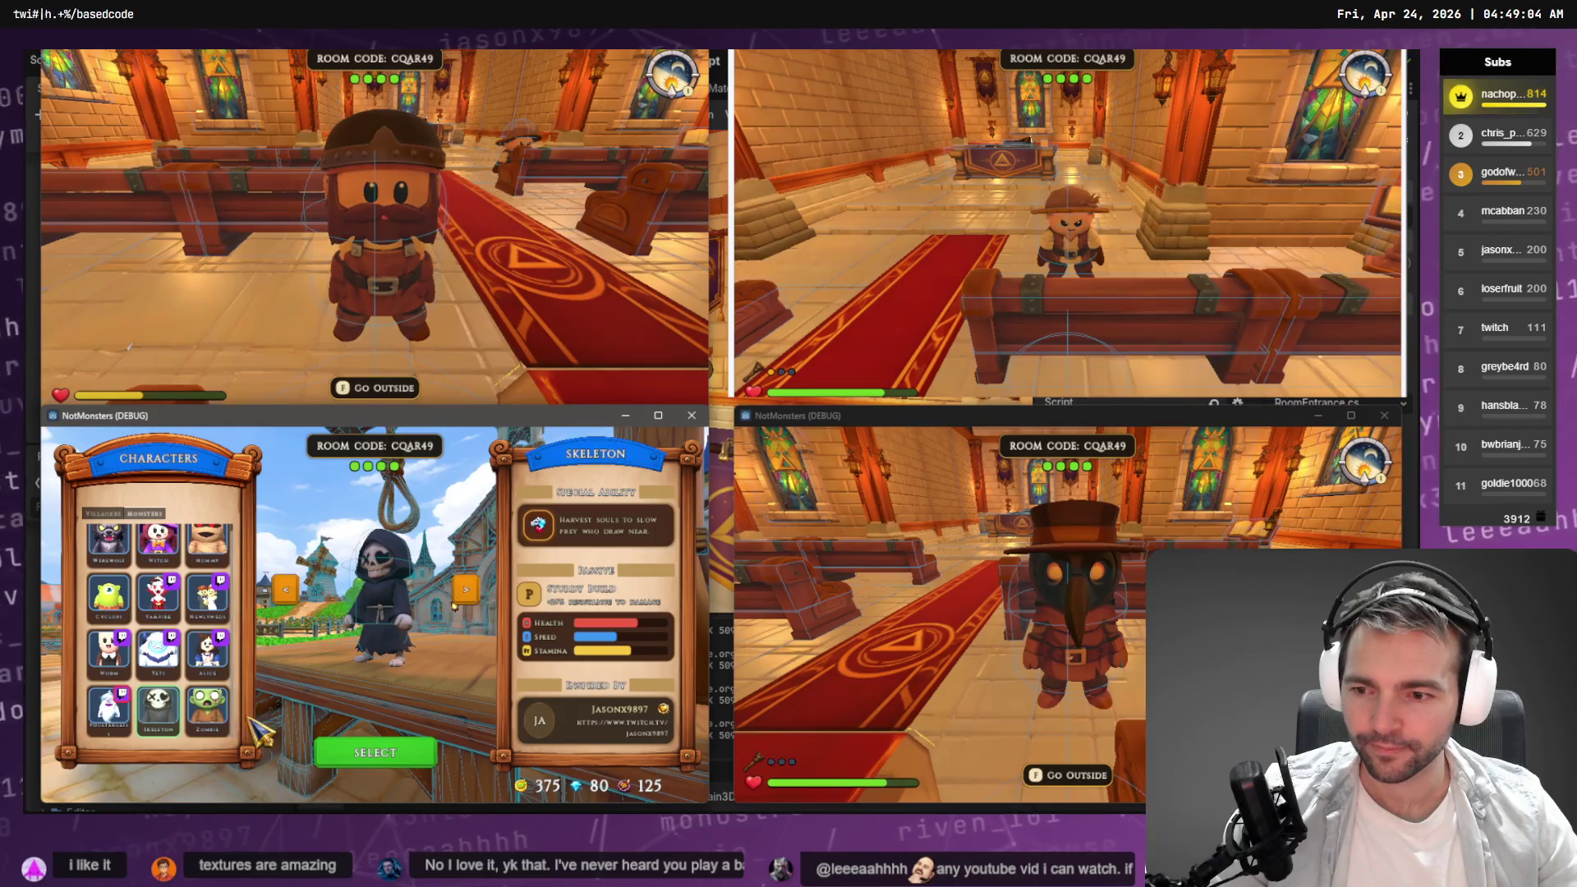
left_click(369, 752)
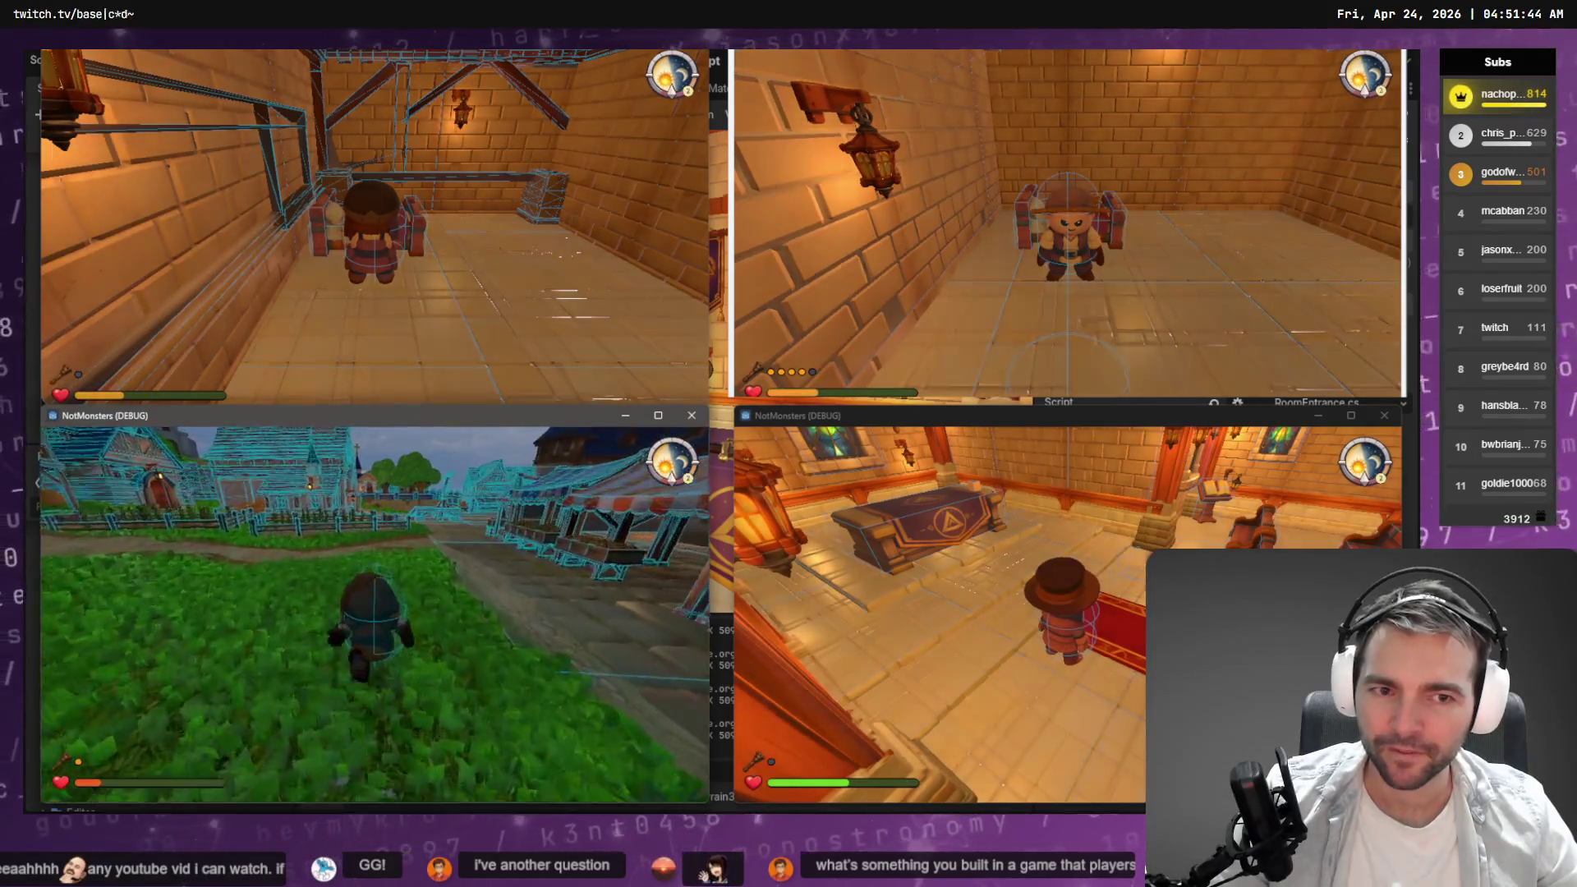
Stop all four running NotMonsters test instances after playtesting the chapel and town.
key("F8")
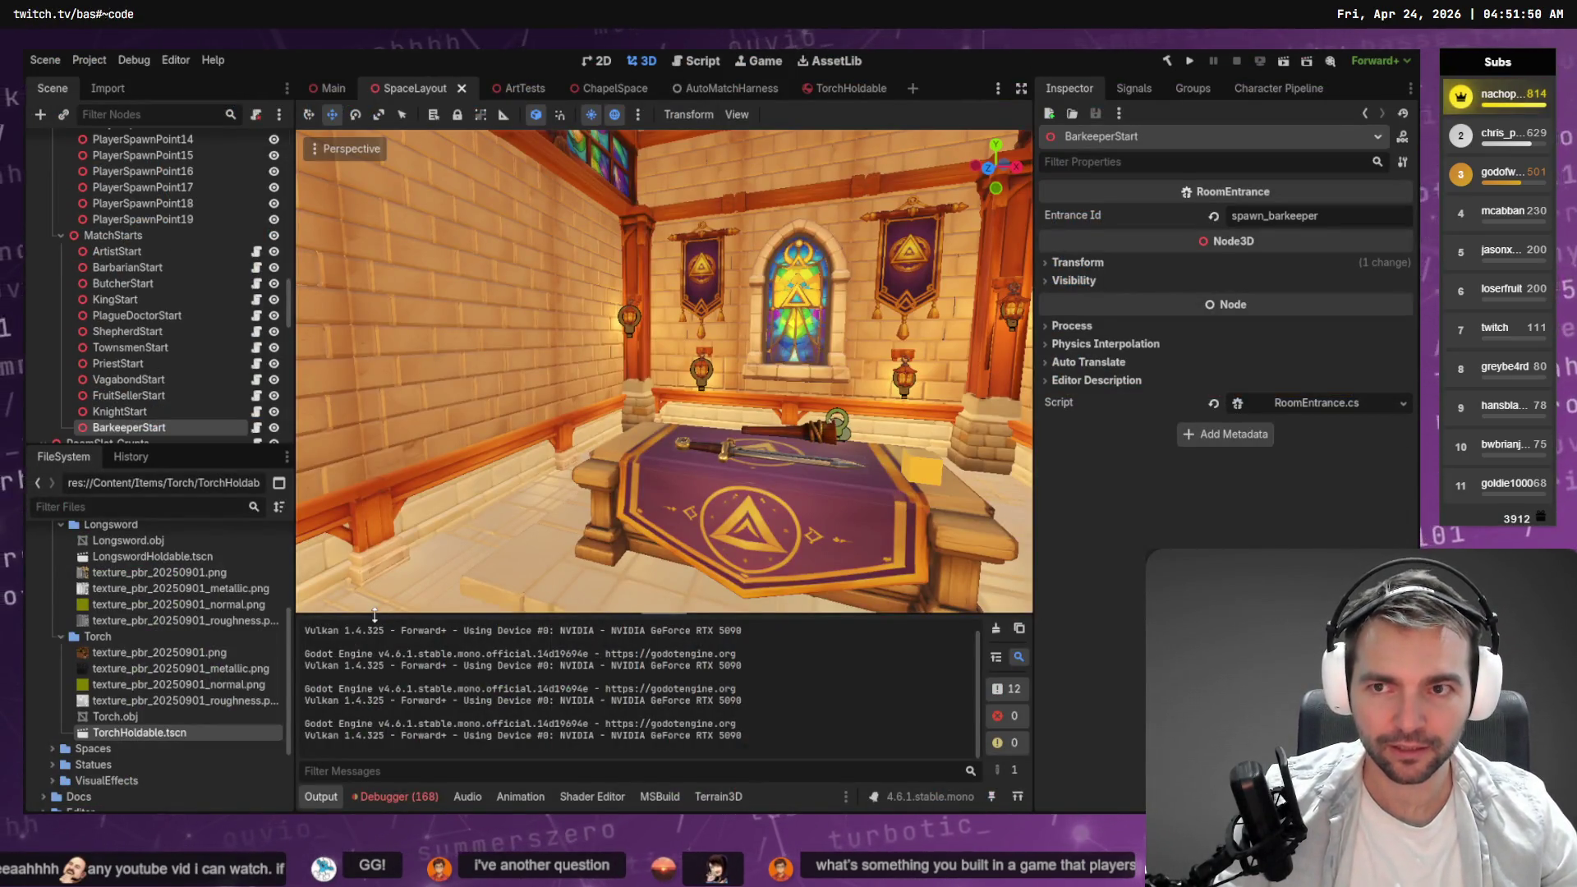
Run the project once with F5, then stop the new game window with F8.
key("F5")
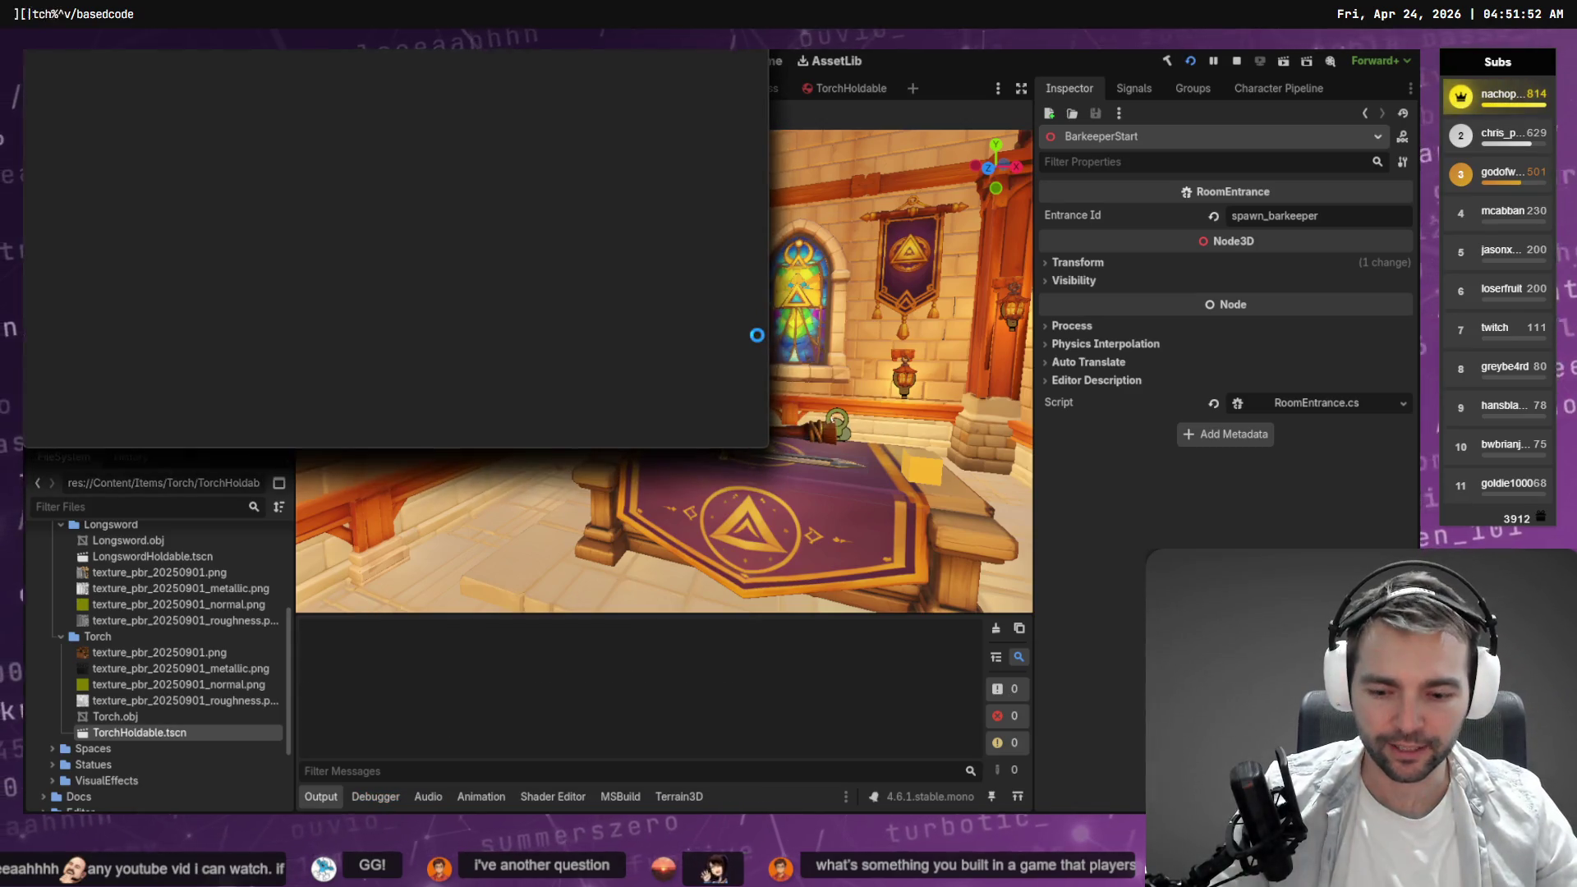
key("F8")
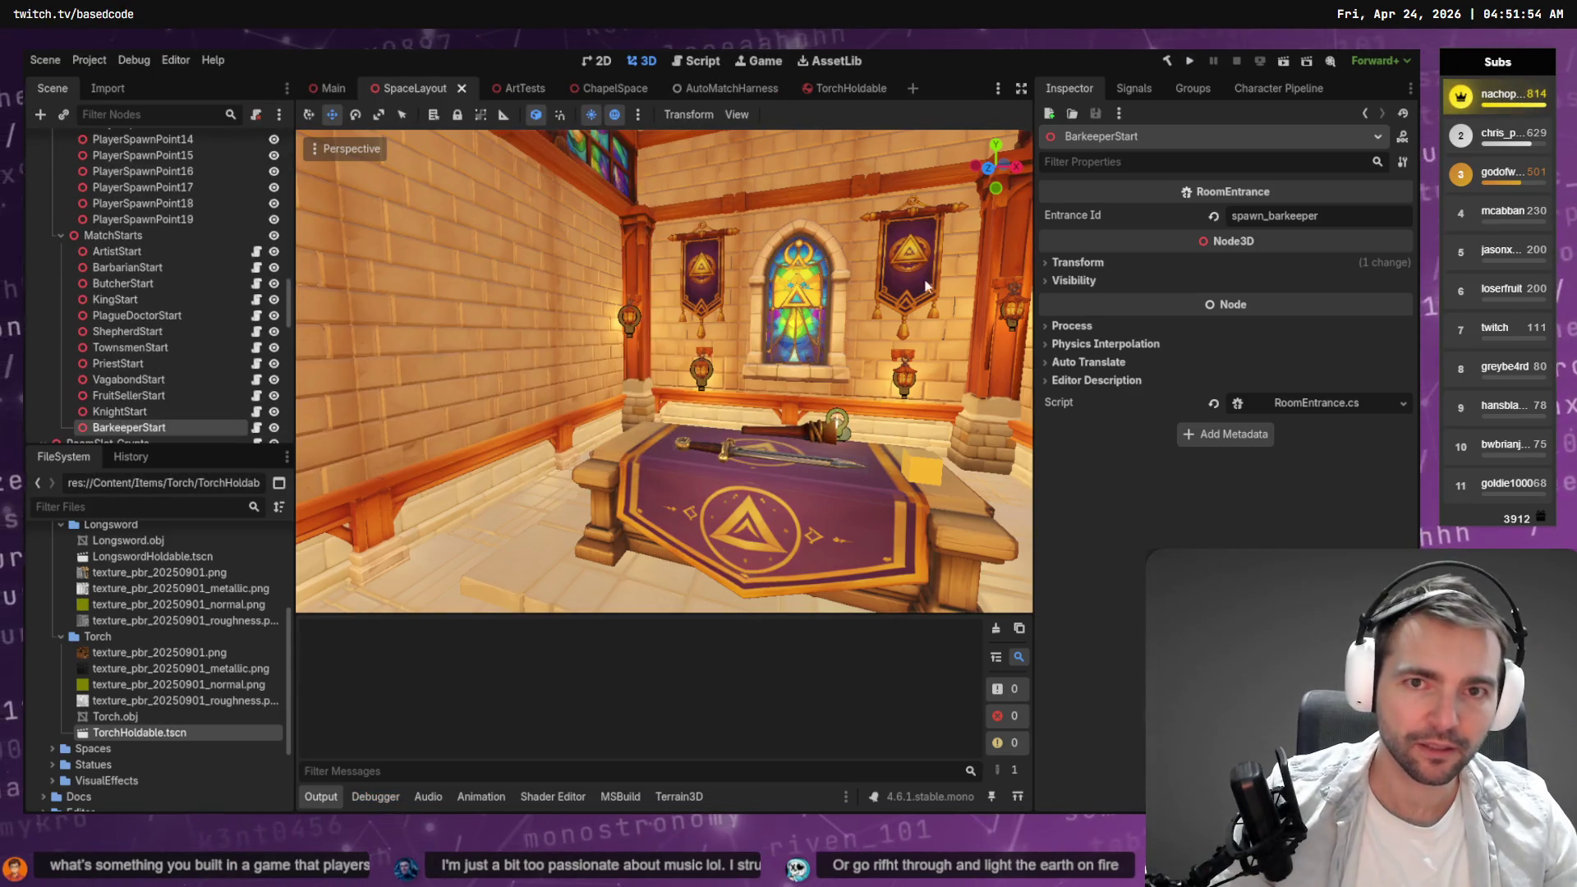
Run the AutoMatchHarness scene to spawn four connected game clients.
left_click(169, 61)
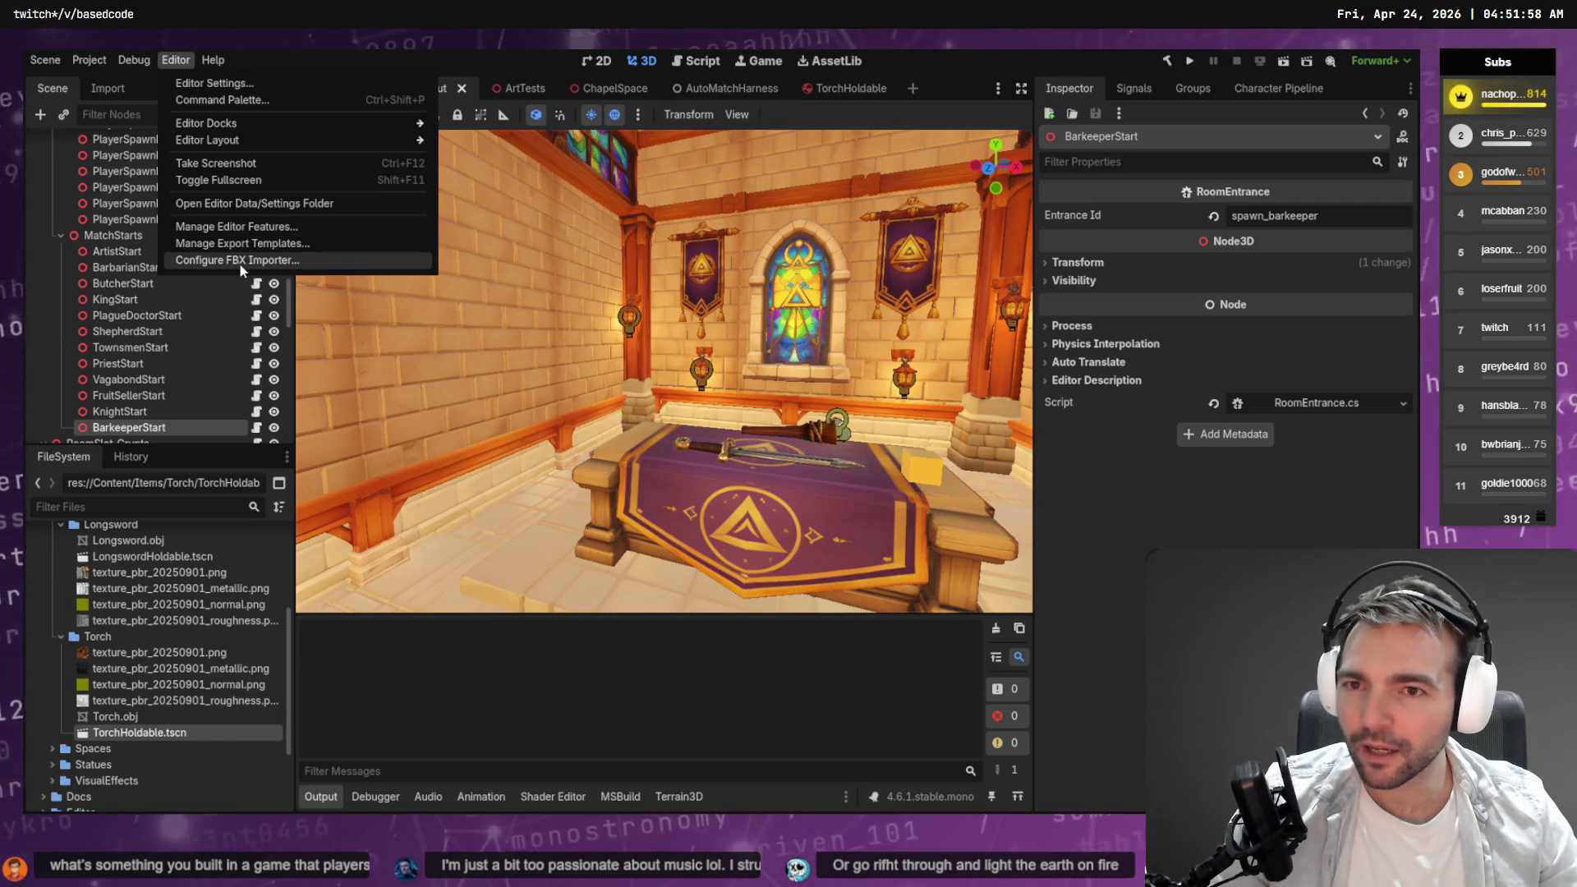
left_click(736, 91)
left_click(736, 91)
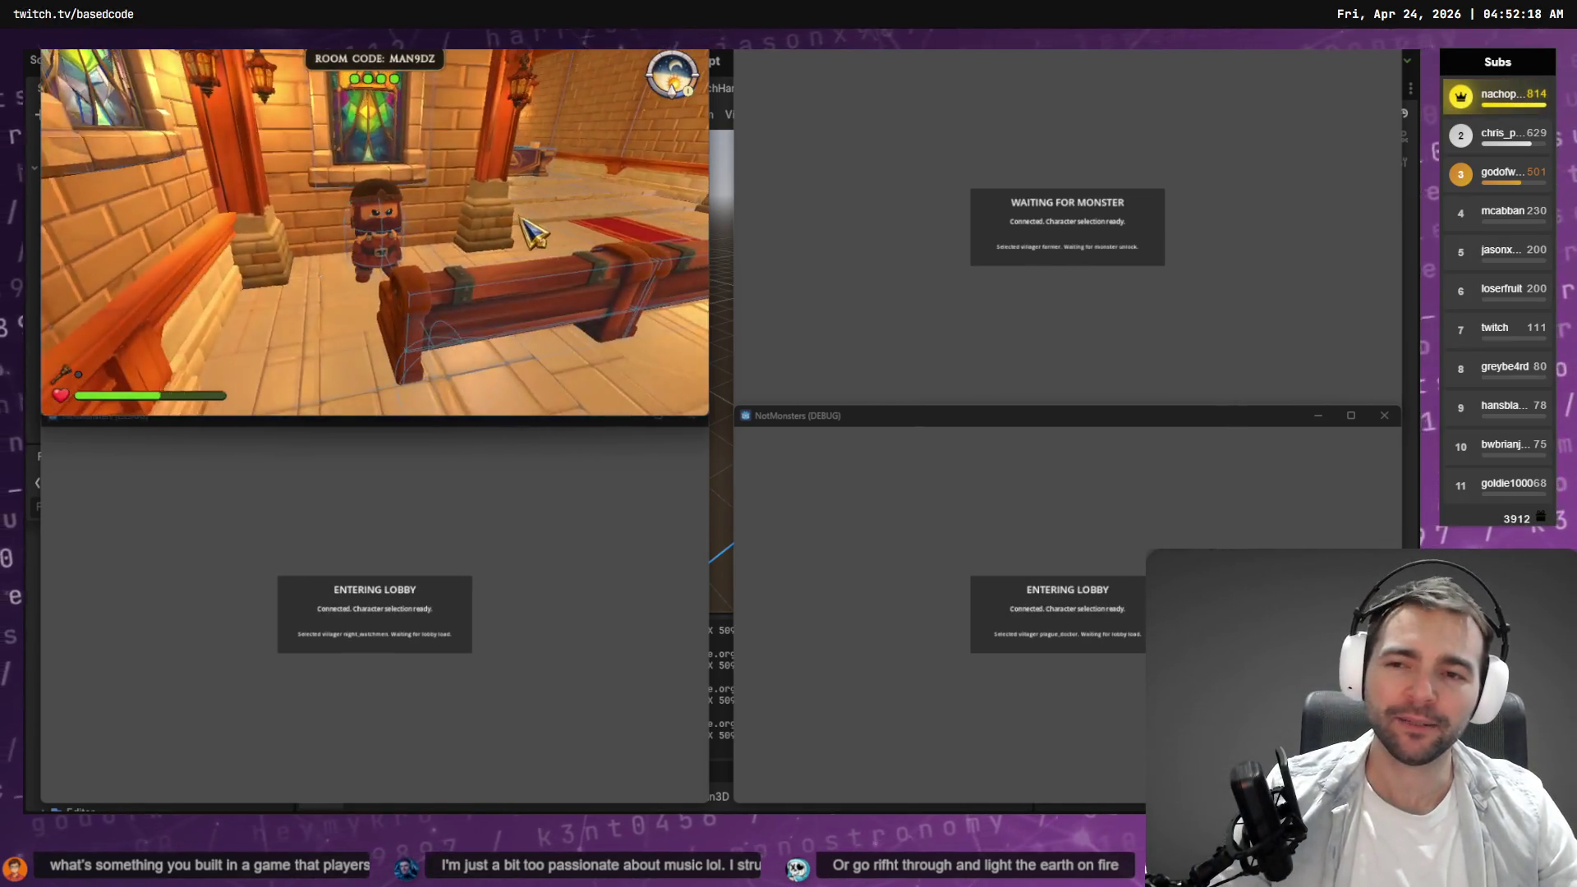
Open and dismiss the in-game menu in the top-left client, then continue playing.
key("Escape")
left_click(411, 246)
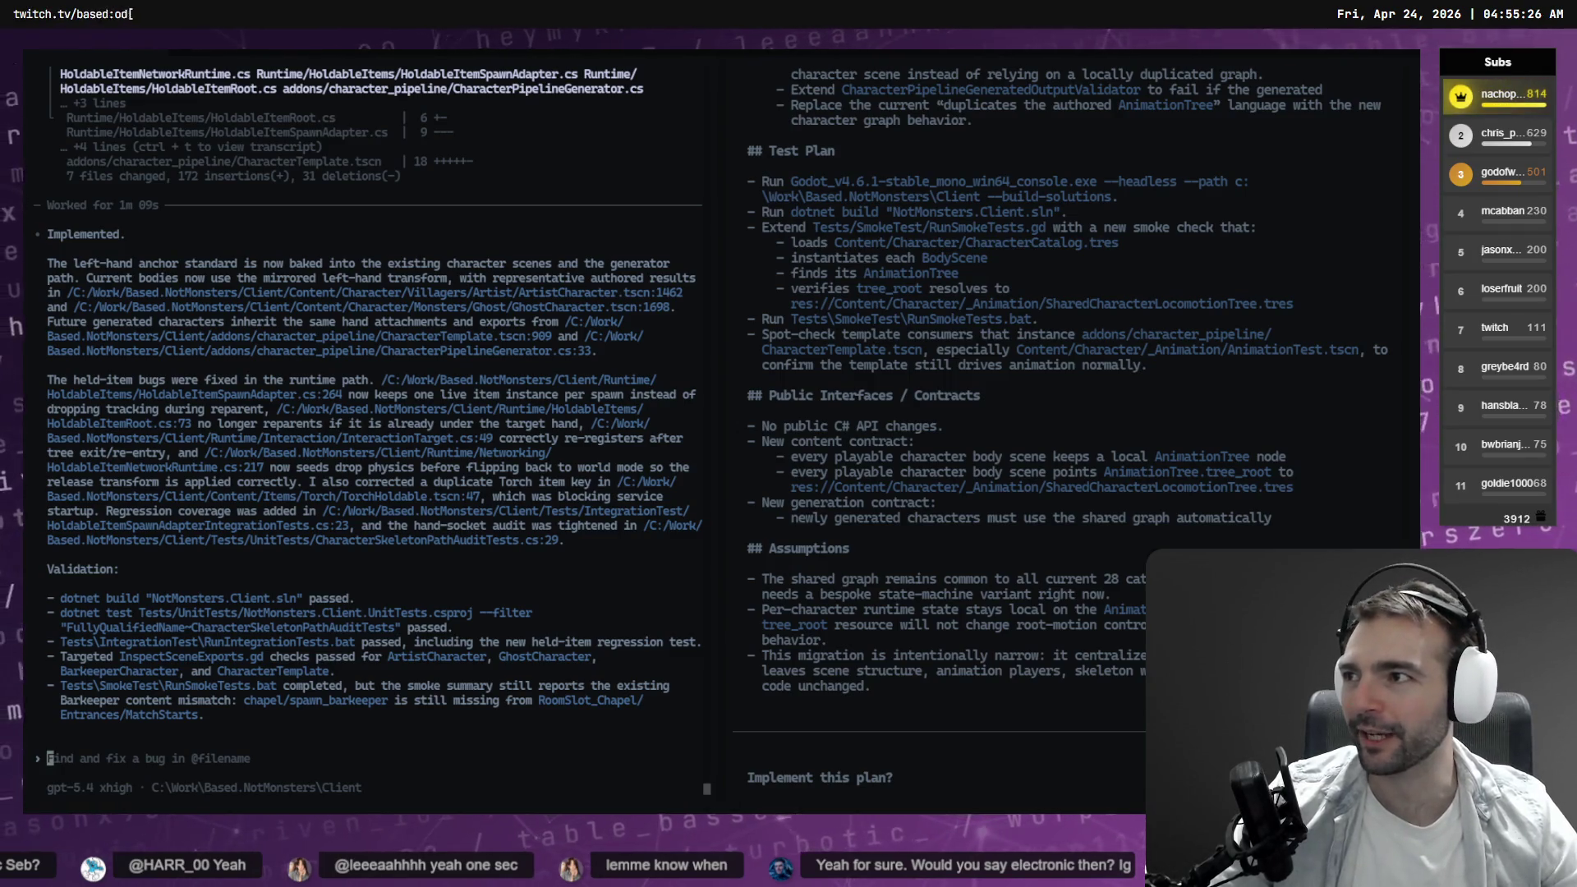
Switch from the Codex CLI terminal to Chrome's new tab.
key("alt+Tab")
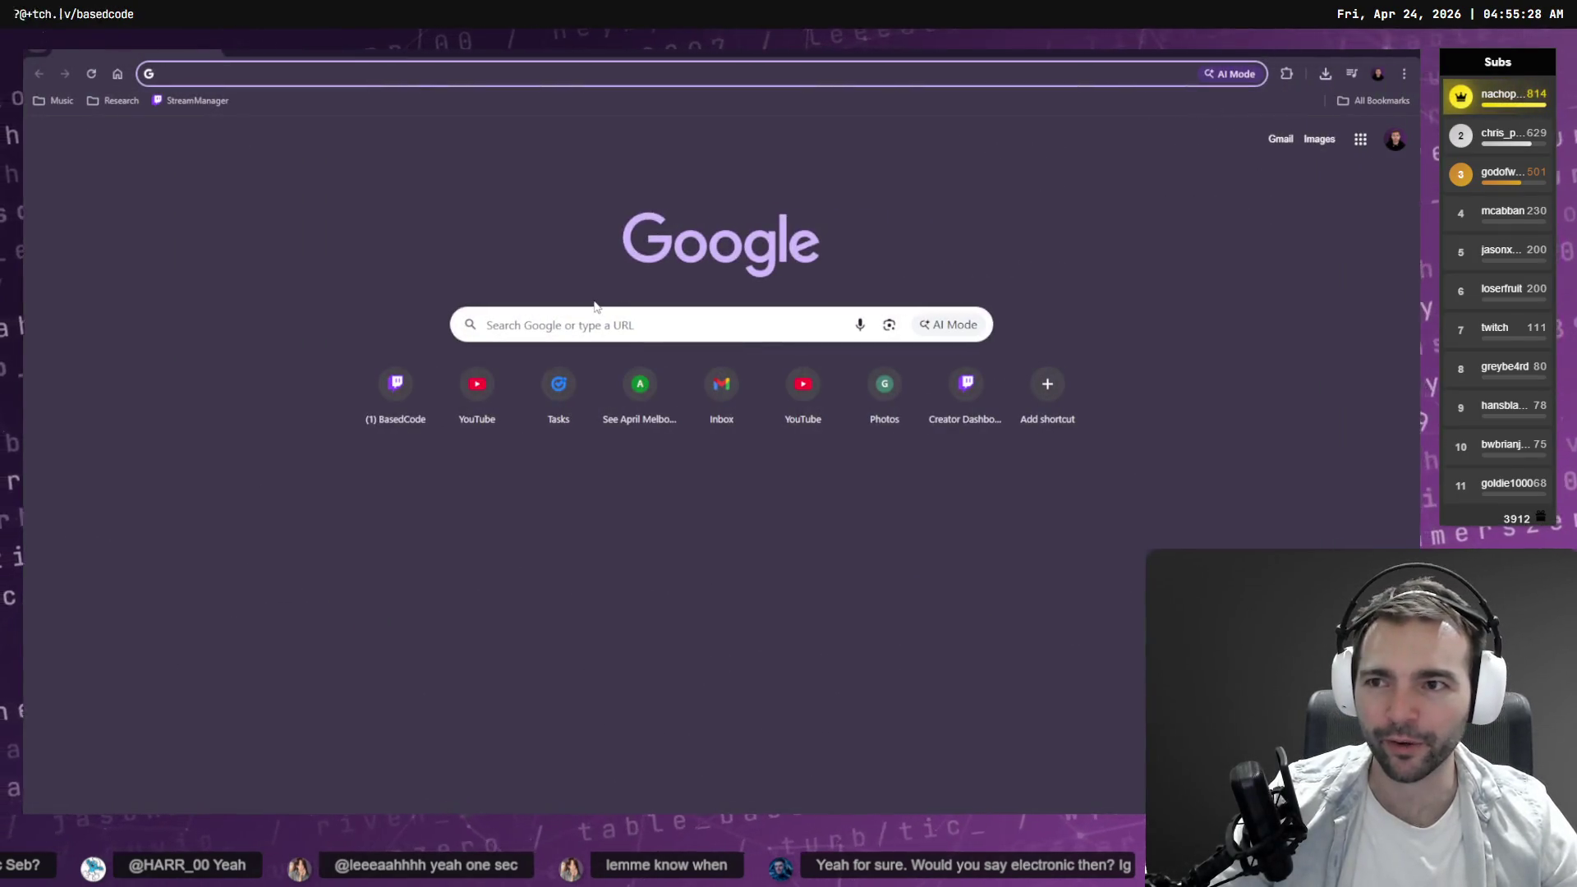
Load Twitch and expand the full Followed Channels list, then return to Godot.
type("twitch.tv/fasffy")
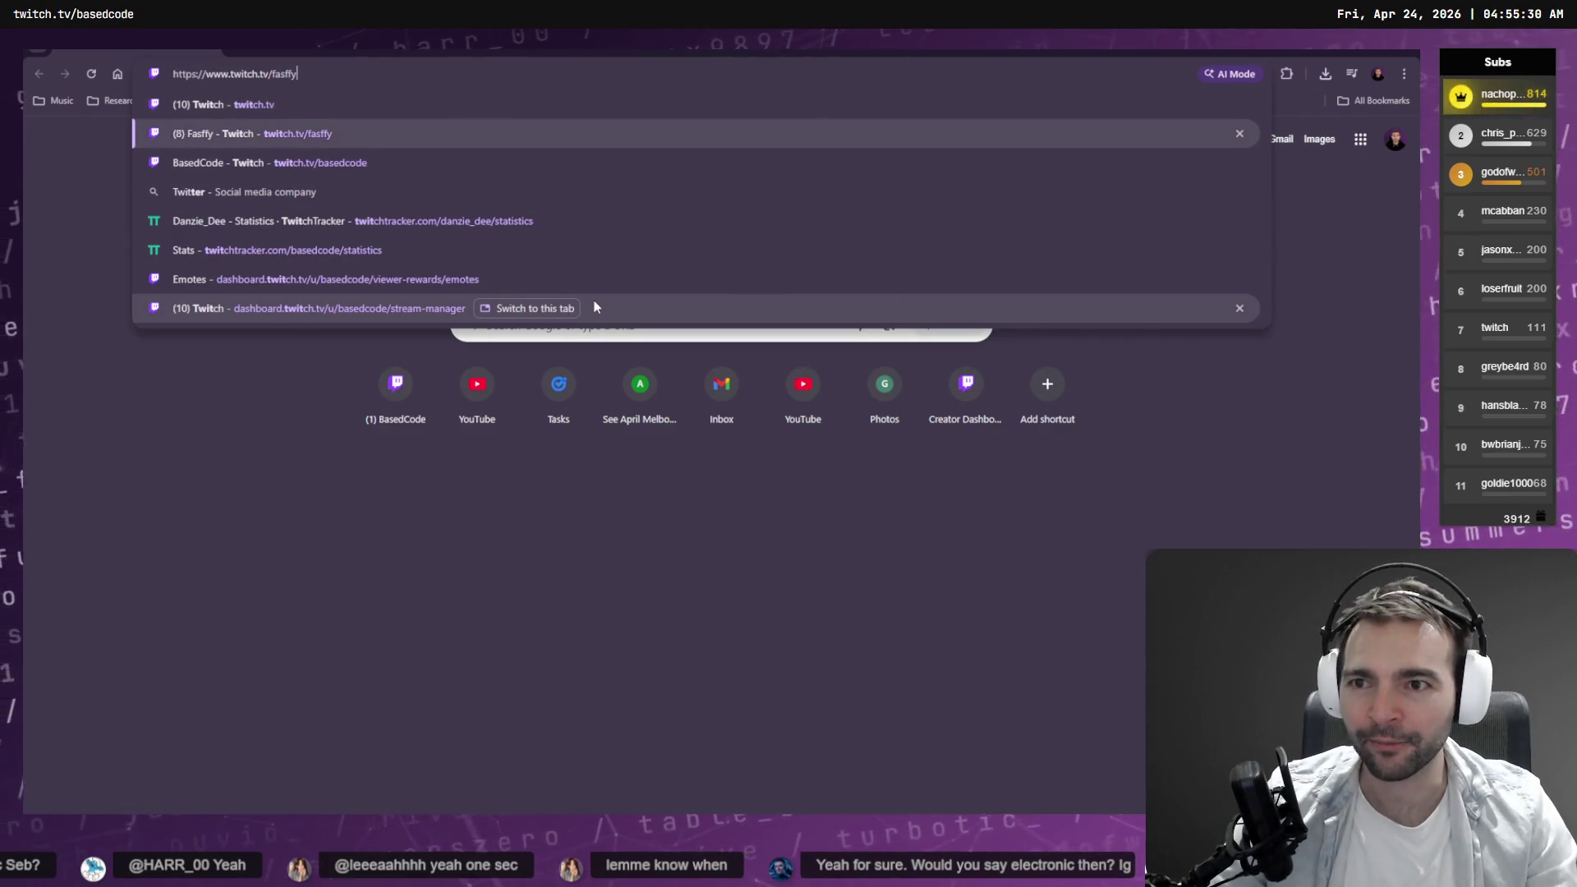
key("Return")
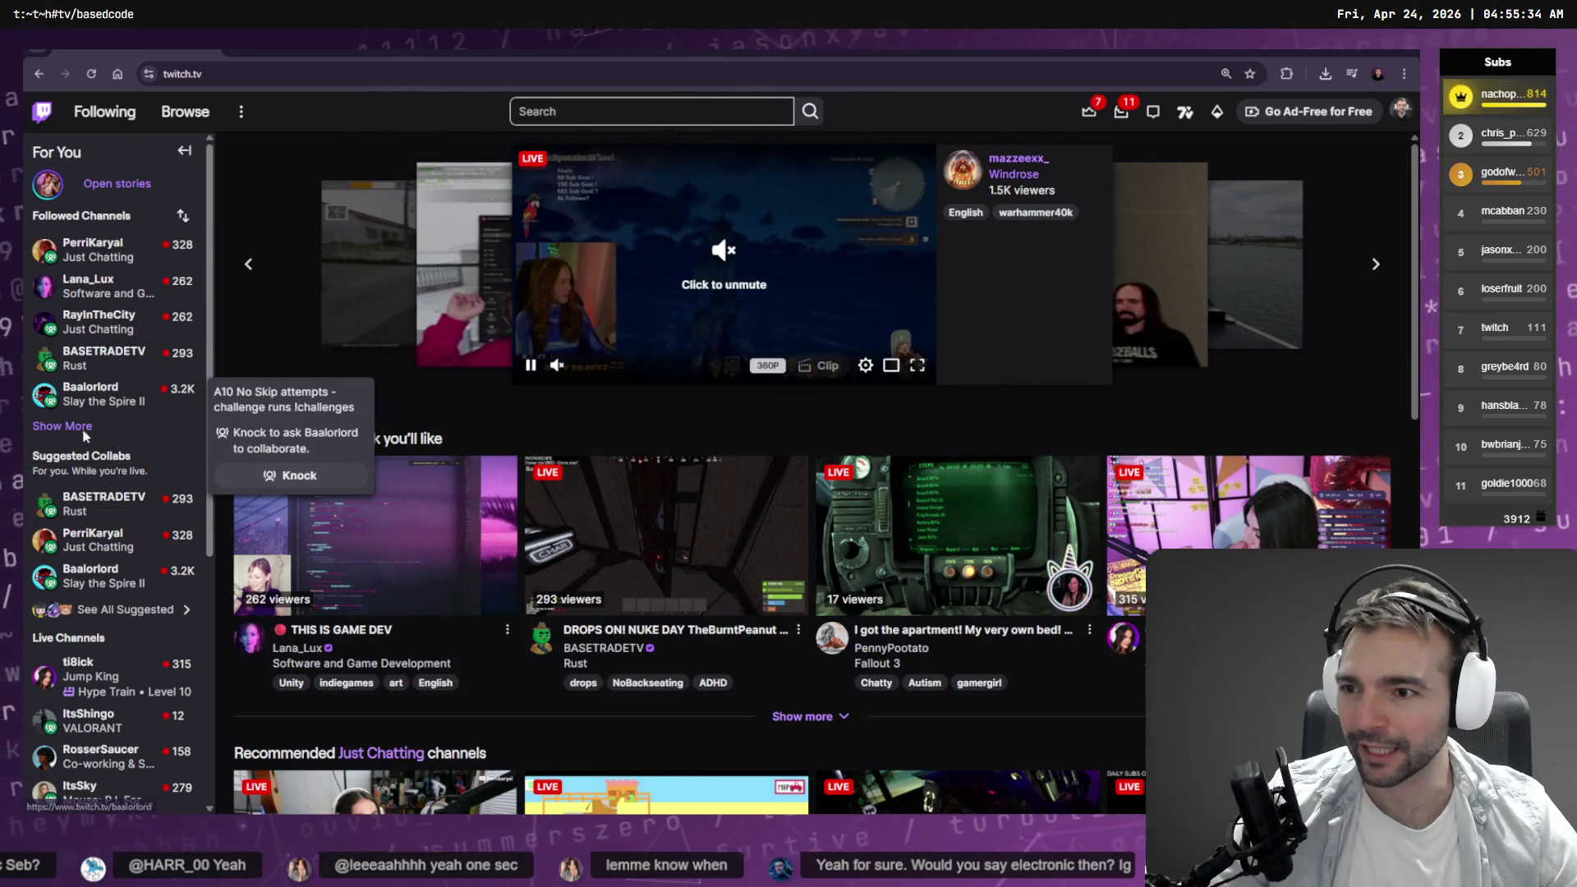
left_click(59, 429)
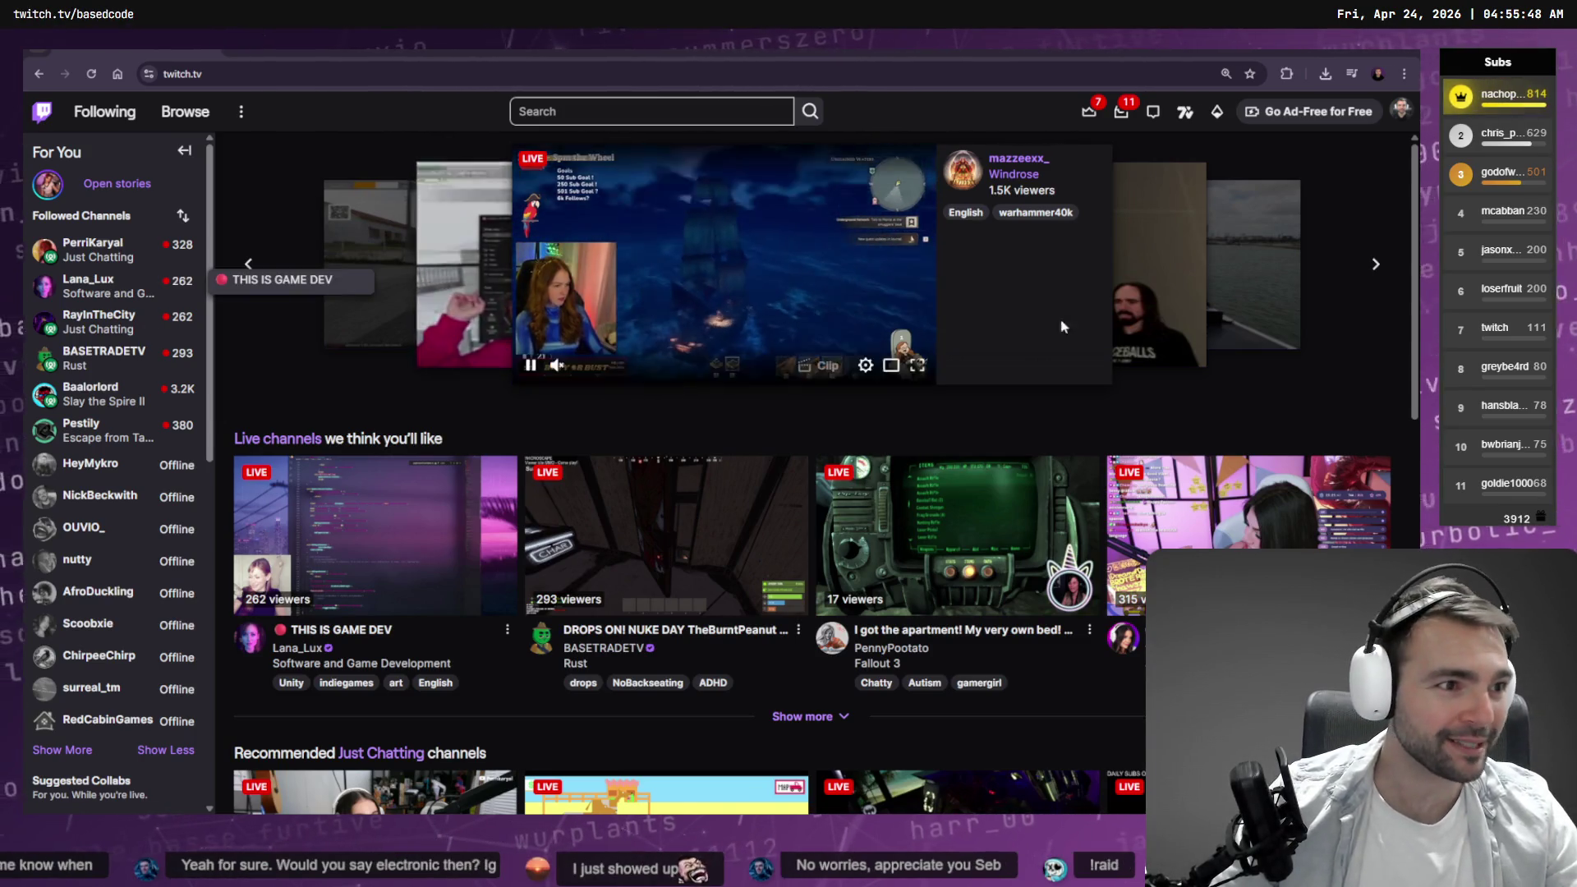
key("alt+Tab")
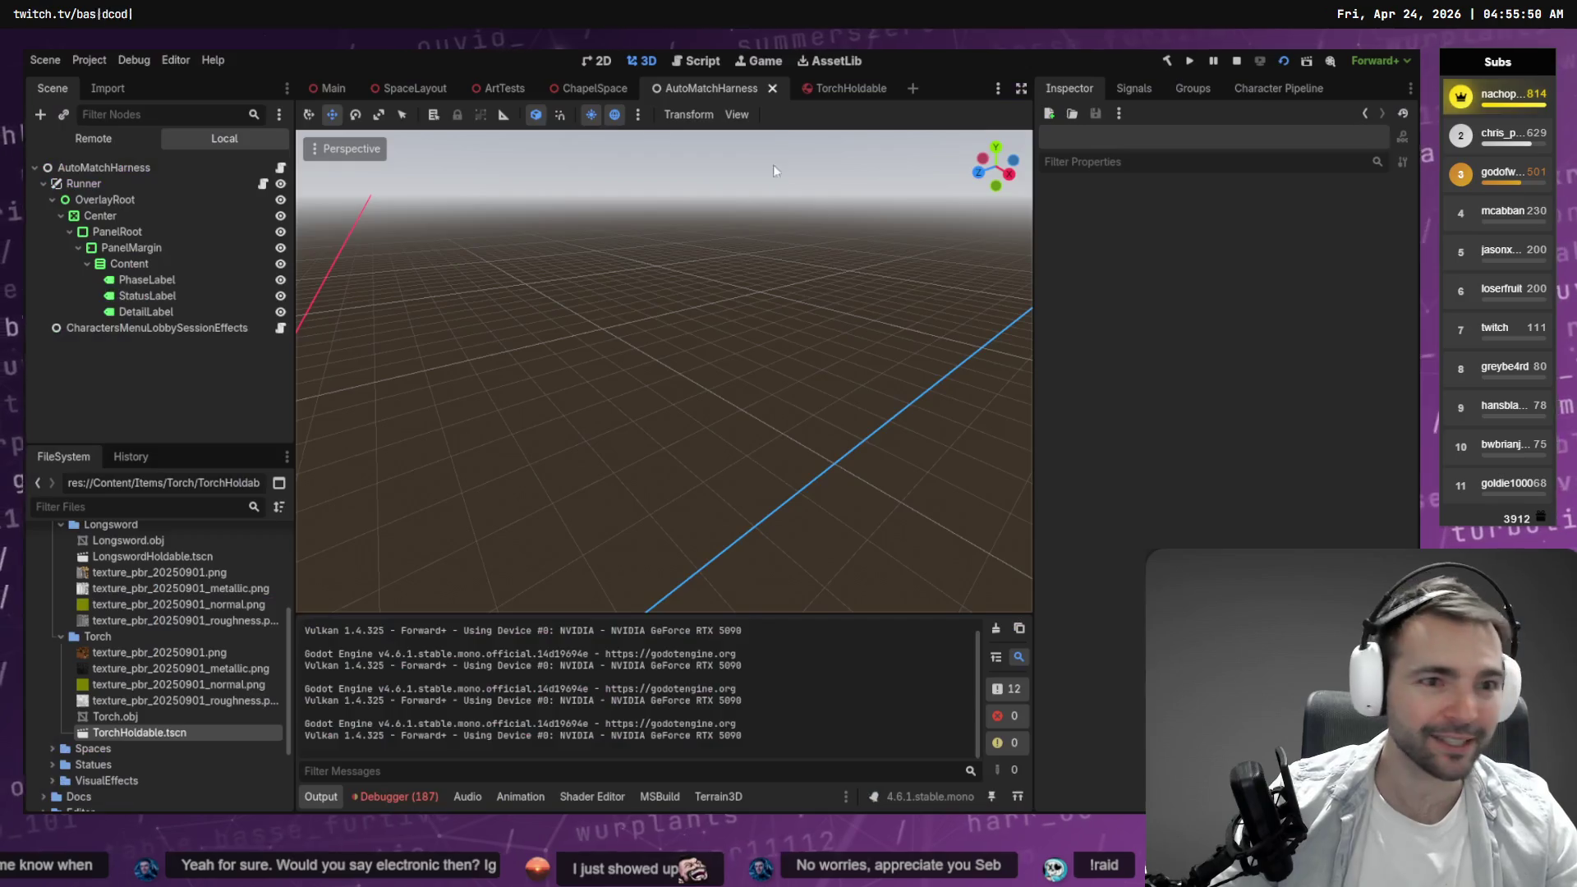
Uncheck Enable Multiple Instances under Debug > Customize Run Instances and run the project with F5.
left_click(175, 60)
left_click(134, 60)
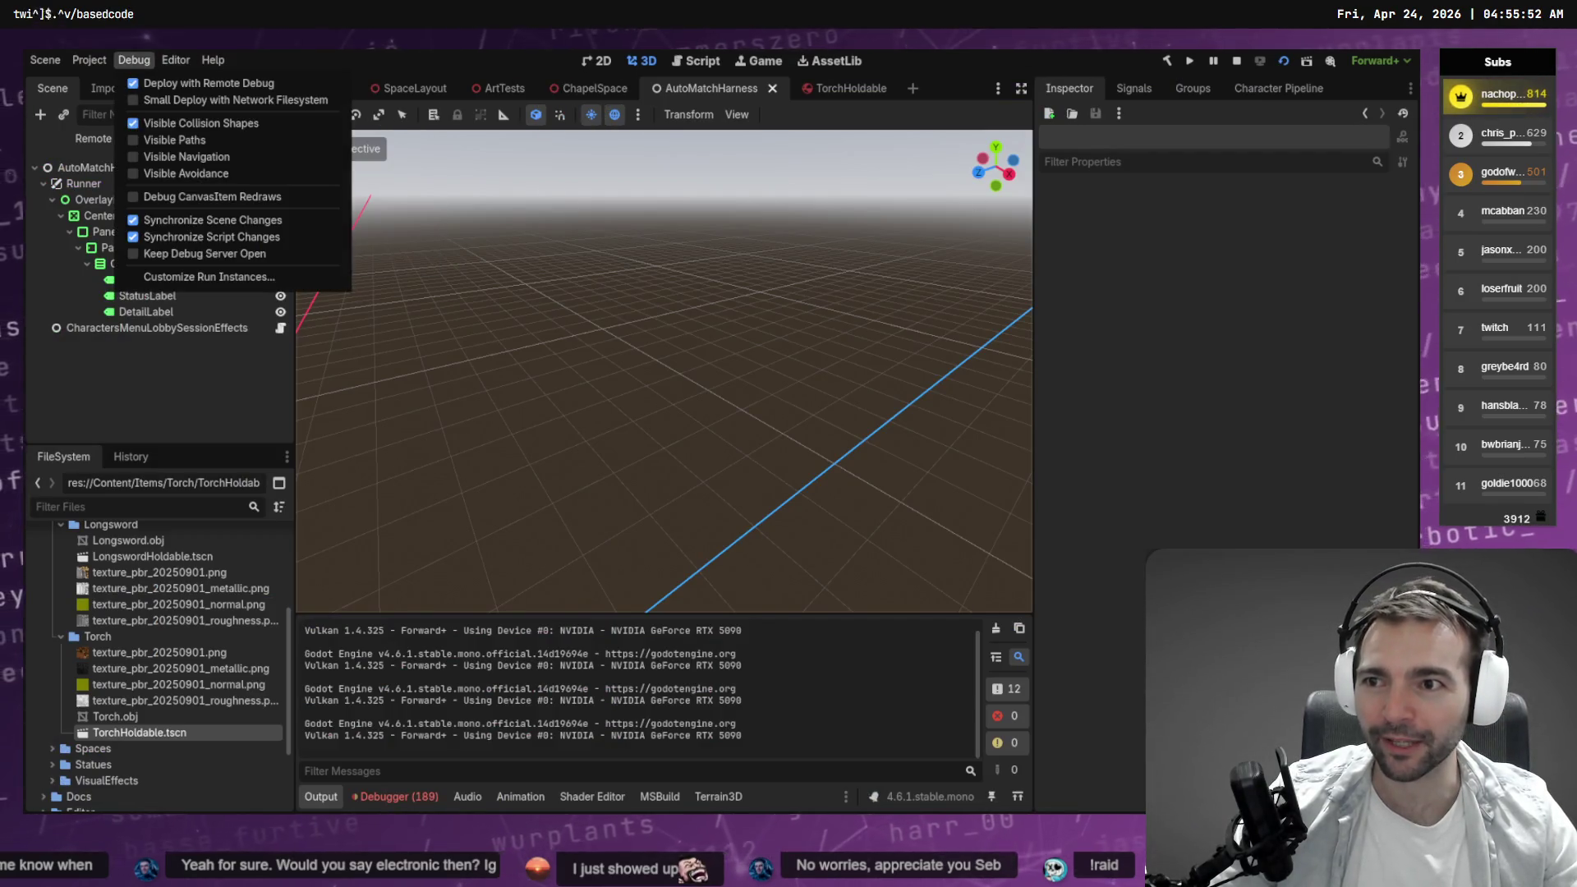
left_click(178, 280)
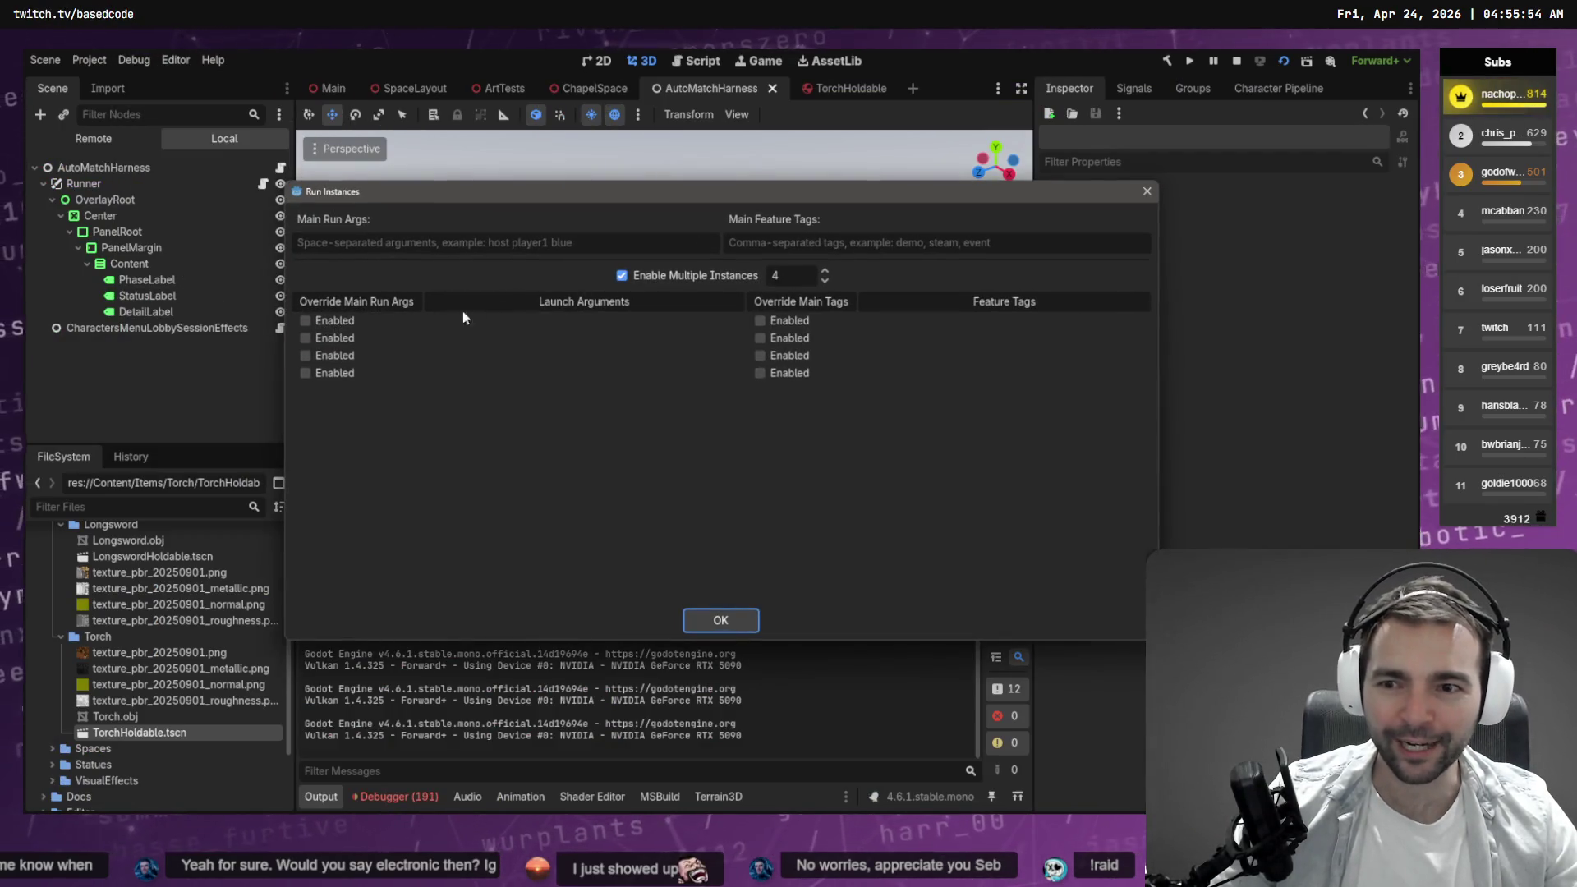
left_click(626, 277)
left_click(721, 621)
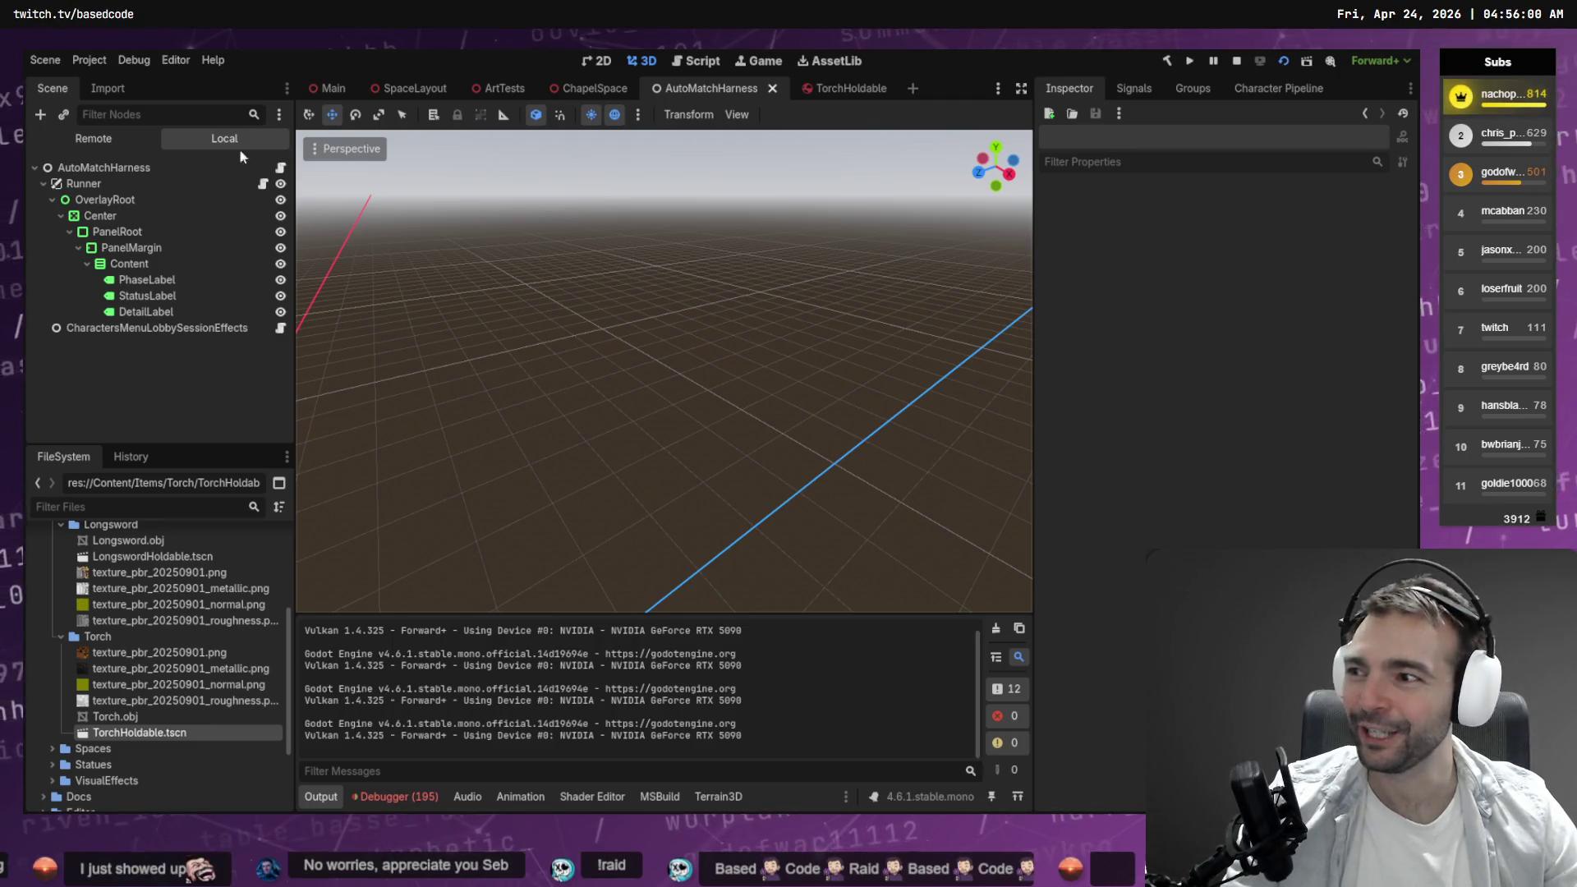
key("F5")
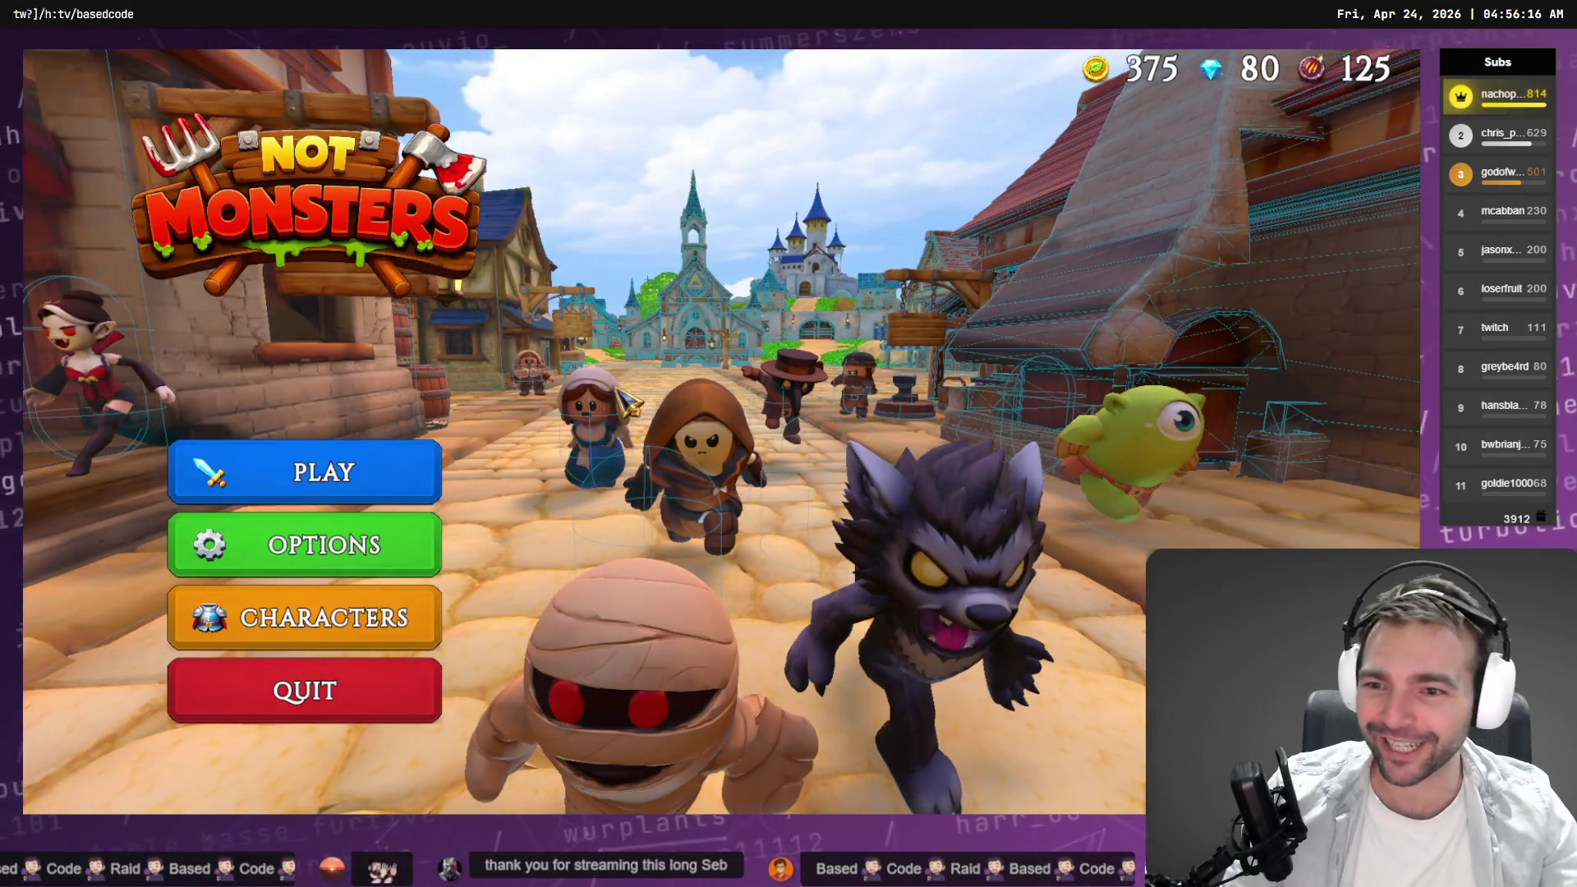
Open the Characters screen to view the Doctor's details, then switch to the Twitch browser.
left_click(395, 475)
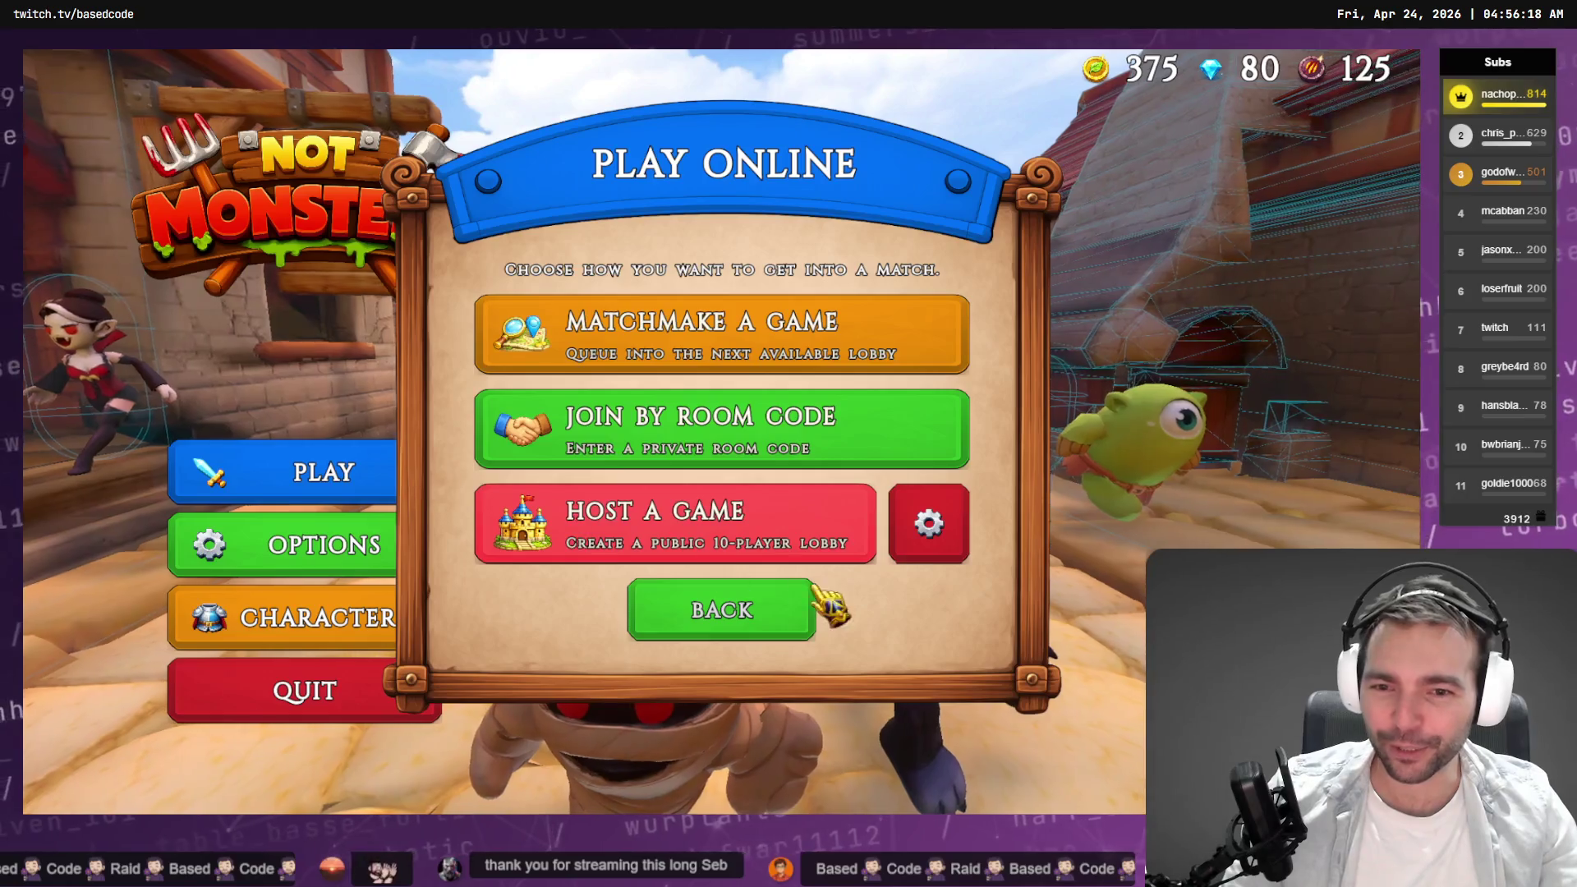
left_click(731, 607)
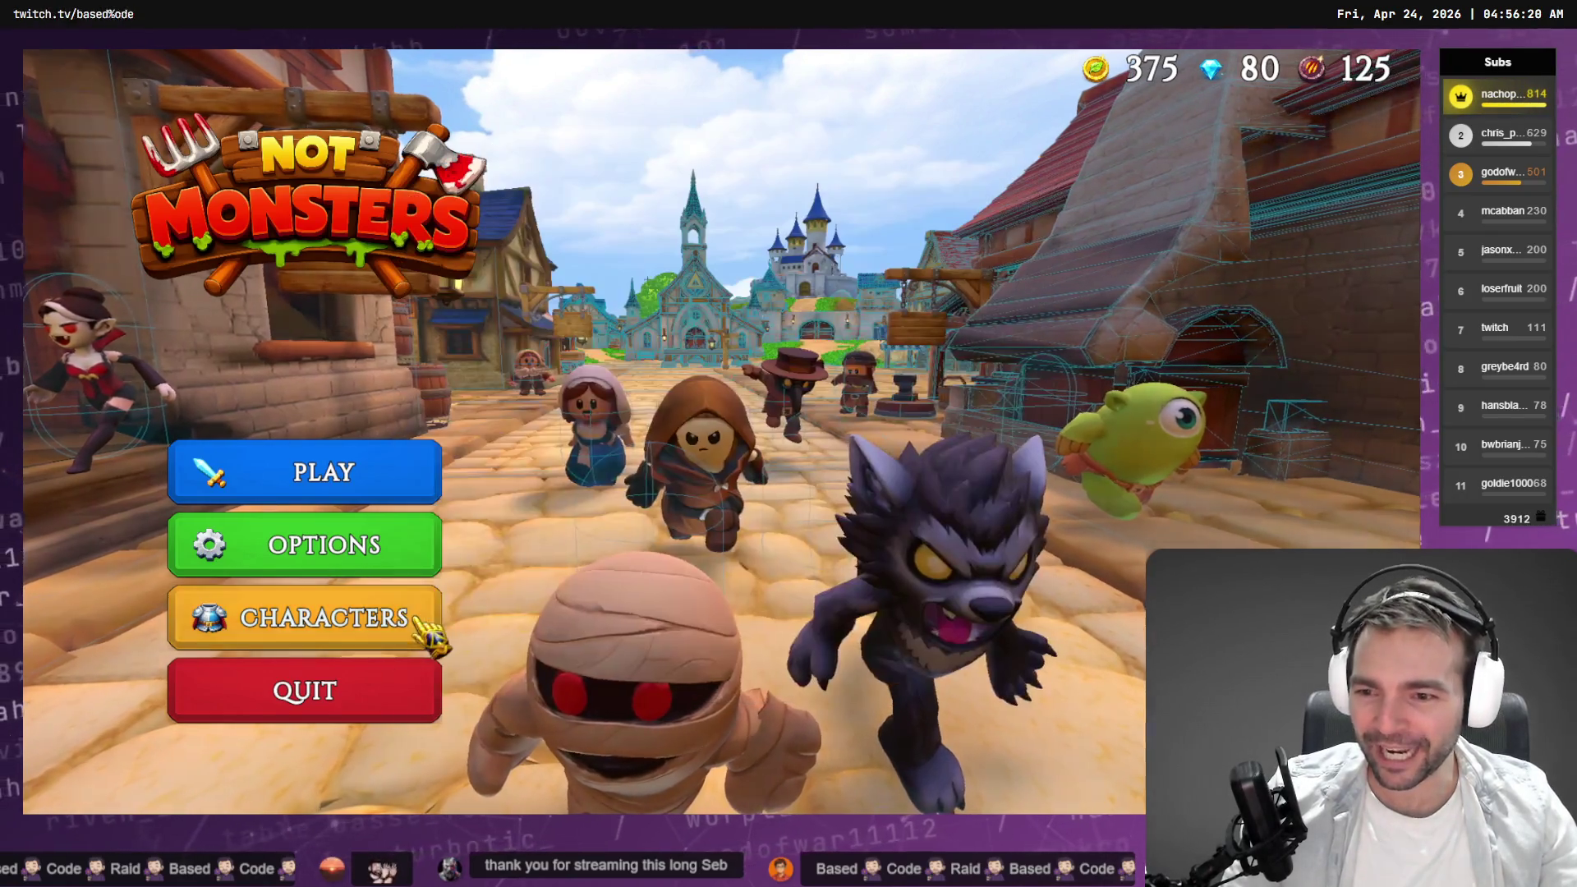
left_click(423, 633)
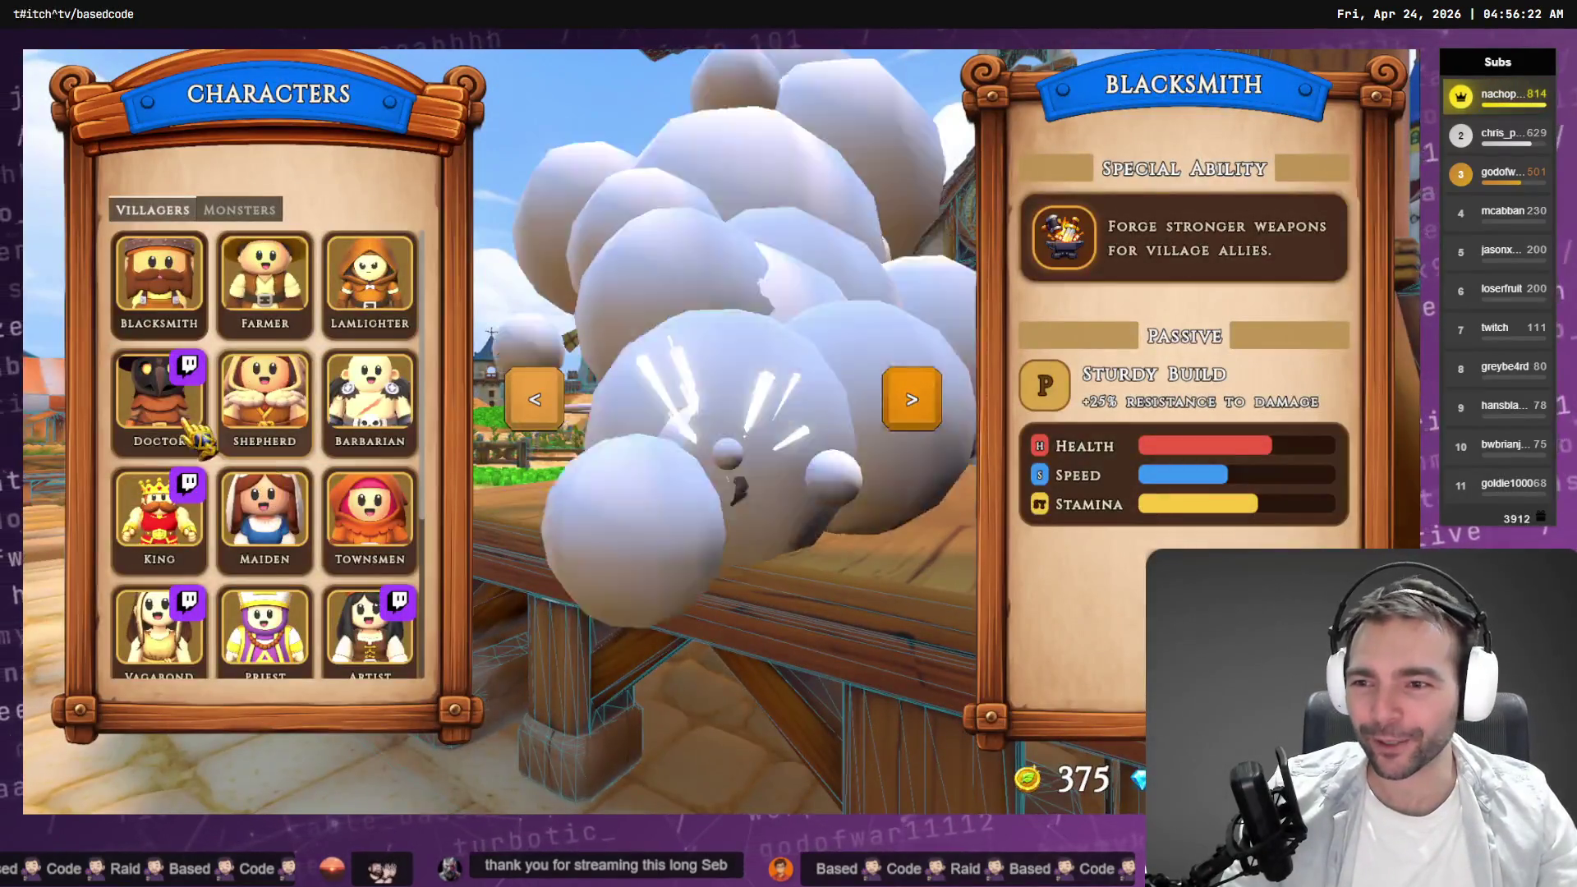
left_click(197, 434)
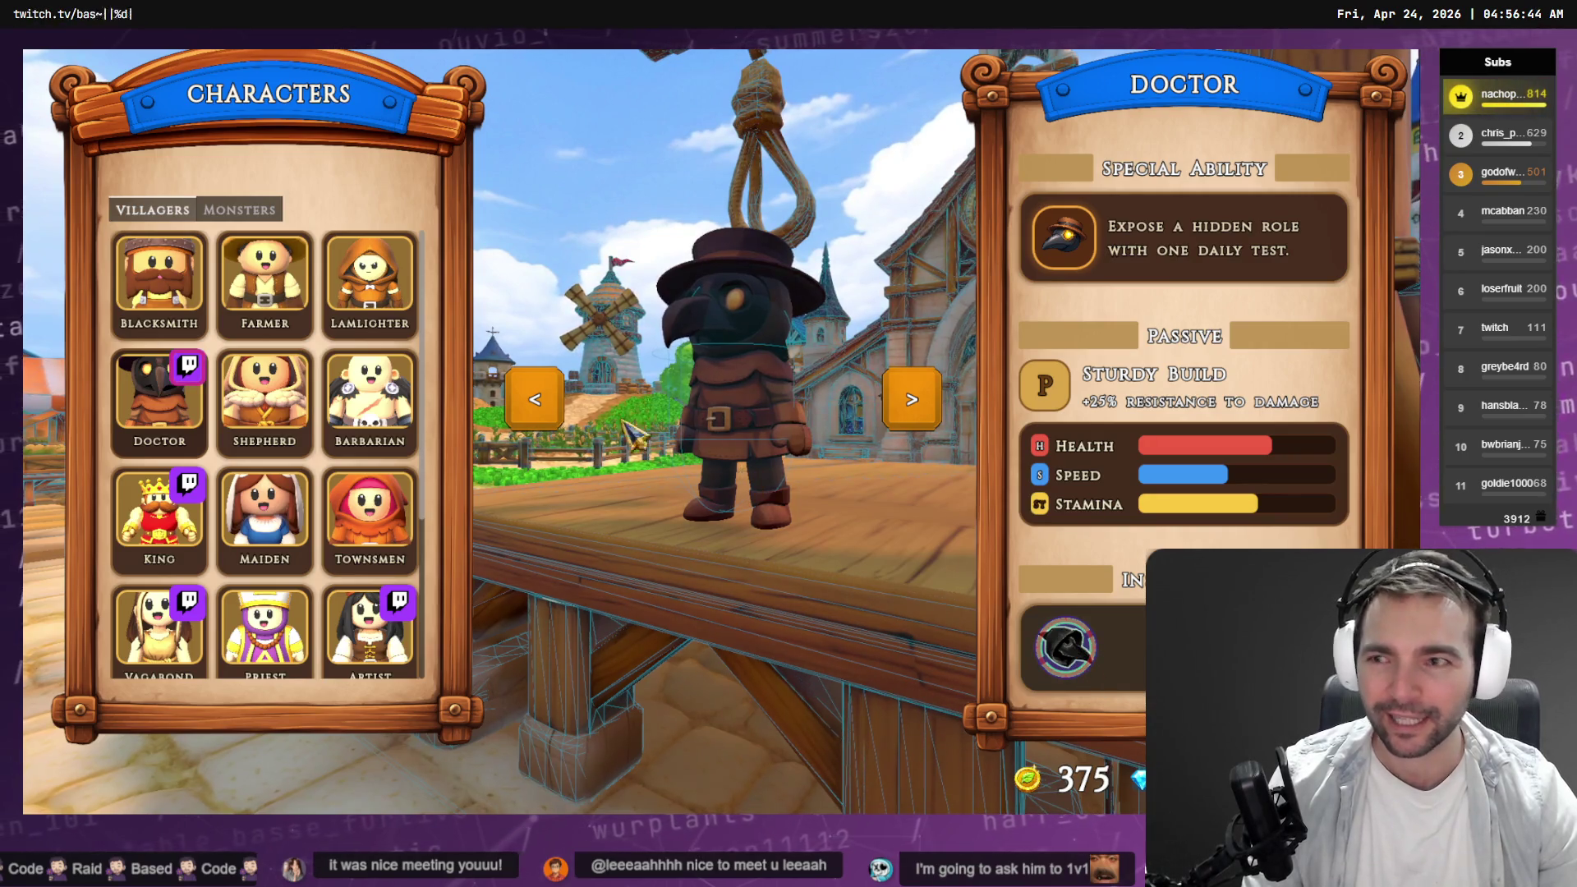
key("alt+Tab")
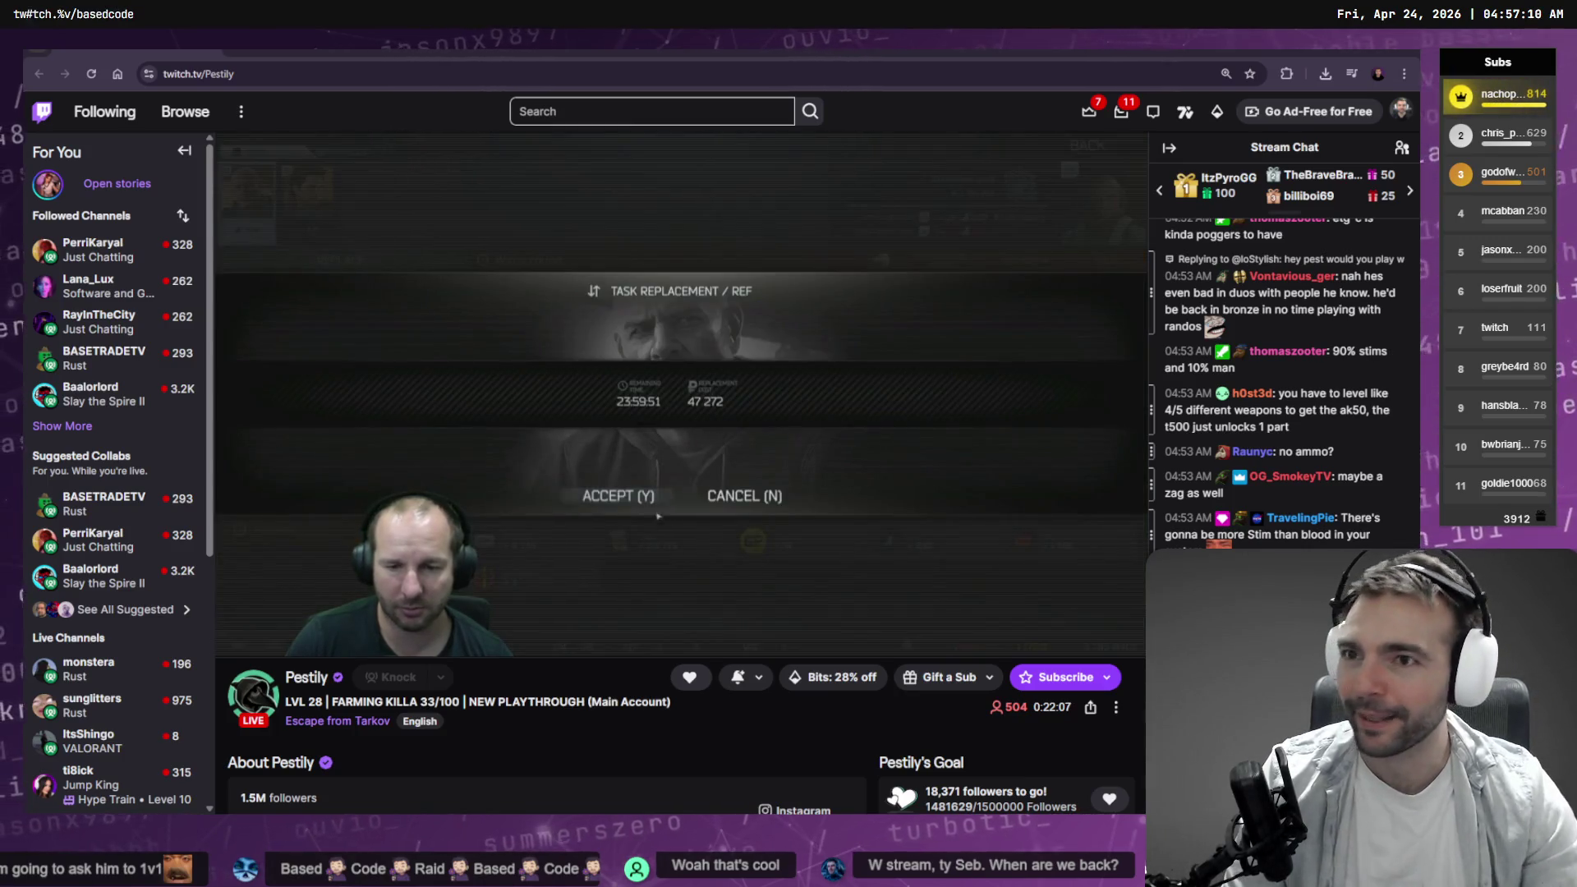
double_click(286, 74)
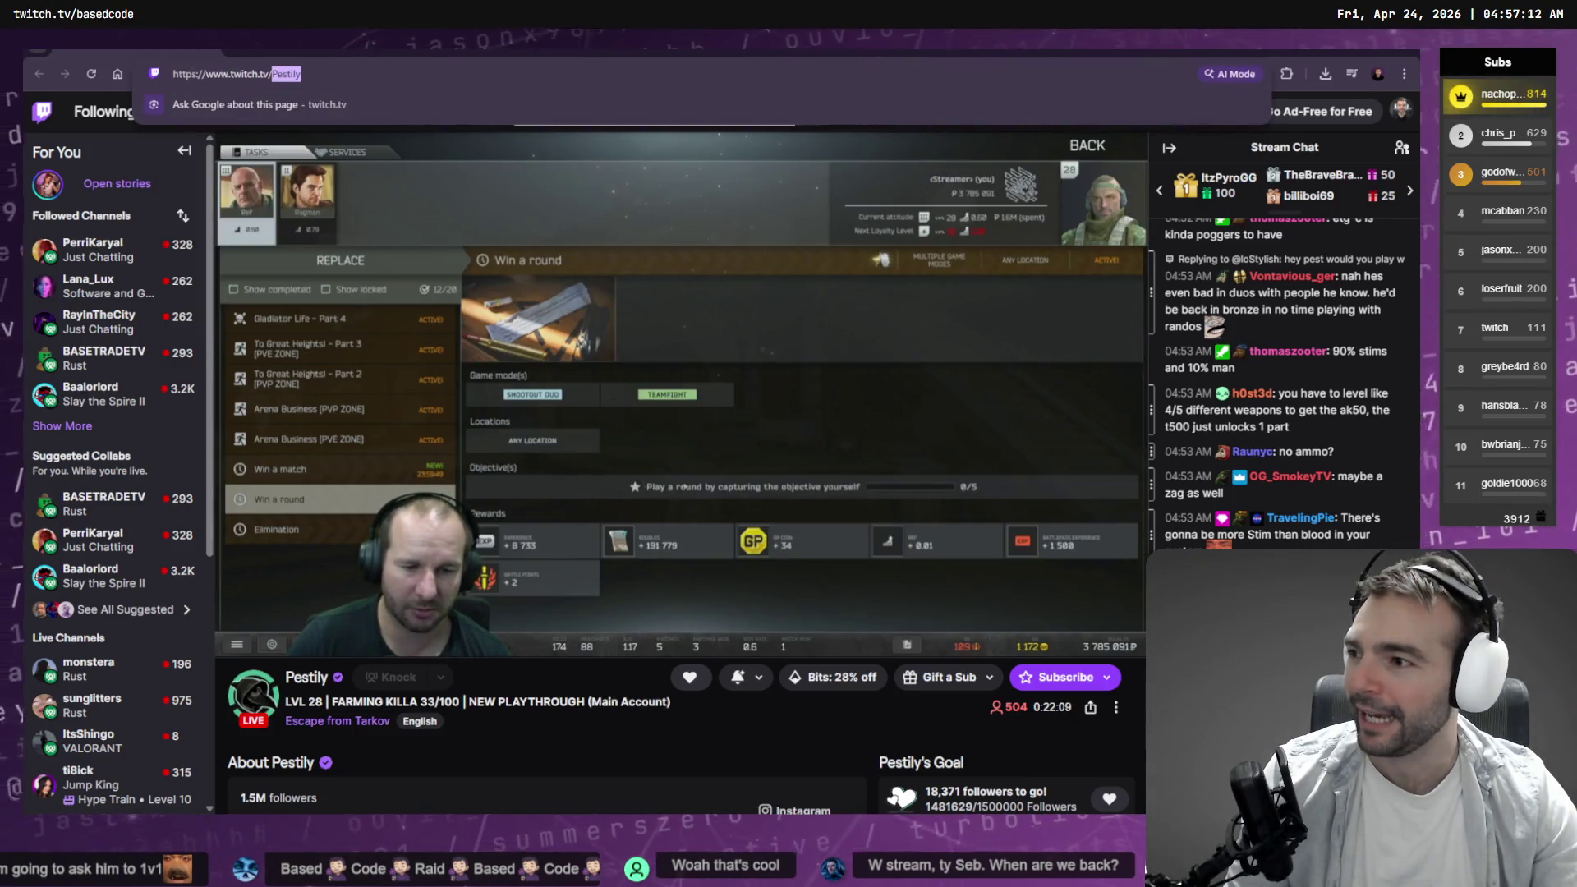
key("Escape")
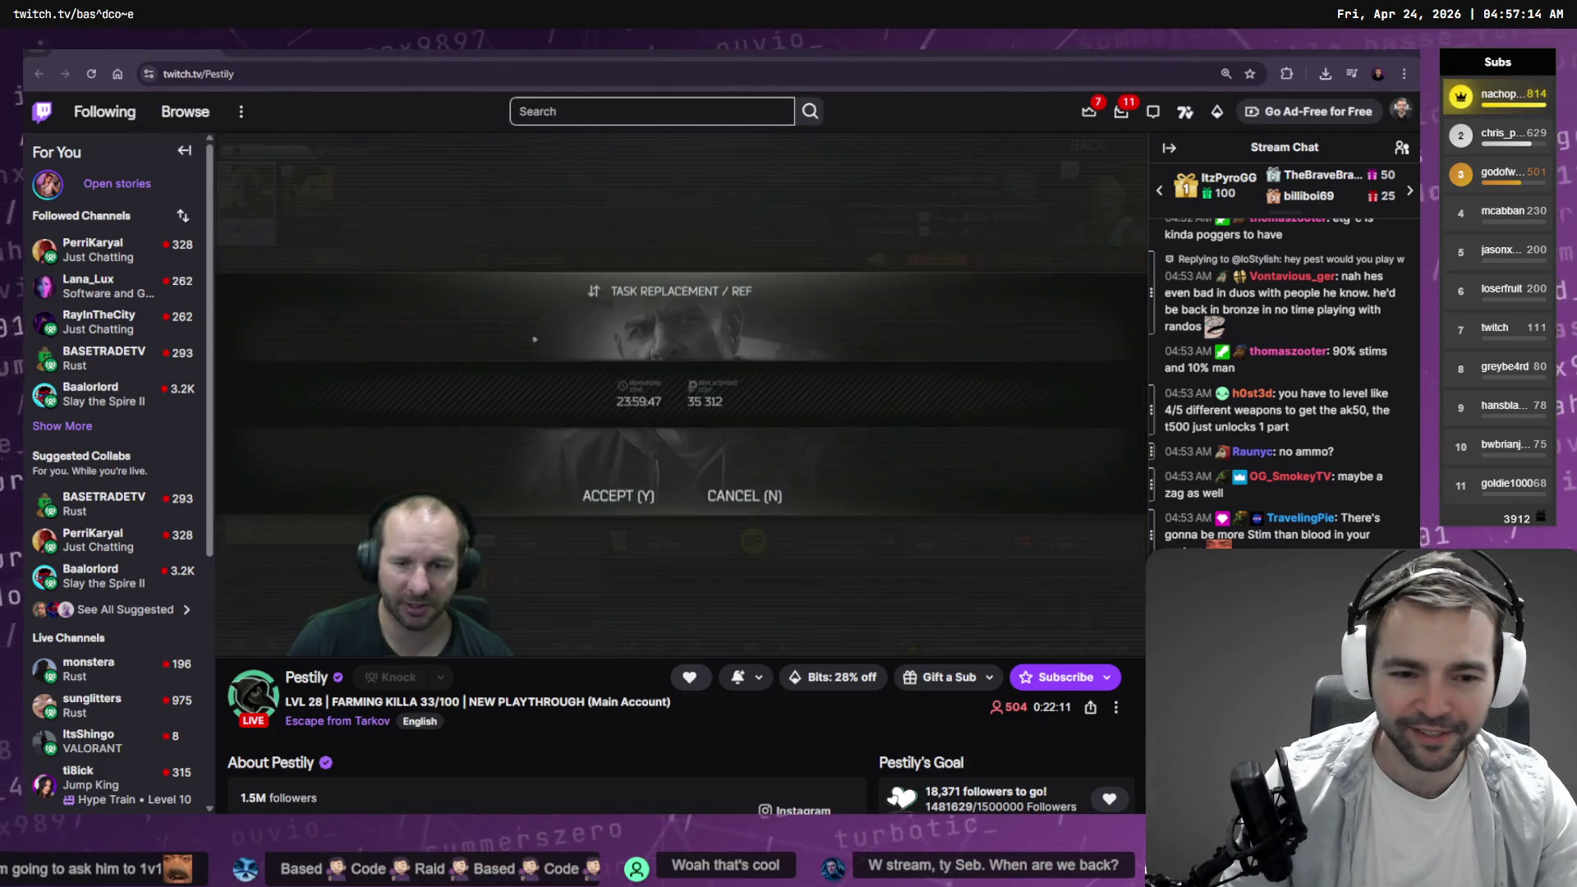